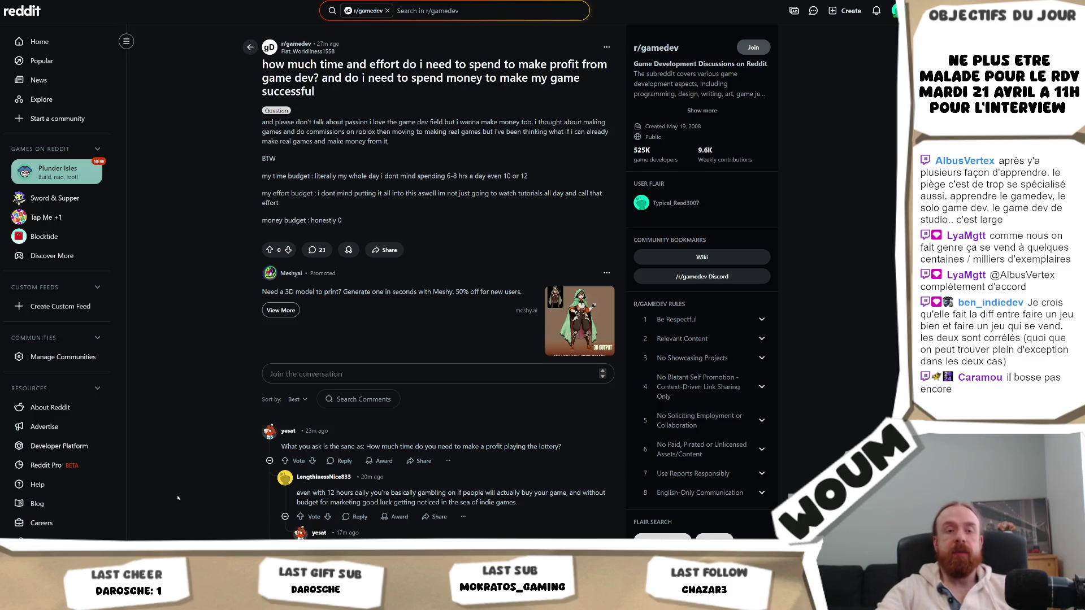
Step: Close the Affinity capsule.afdesign window from its taskbar preview thumbnail
{"action": "mouse_move", "coordinate": [181, 598]}
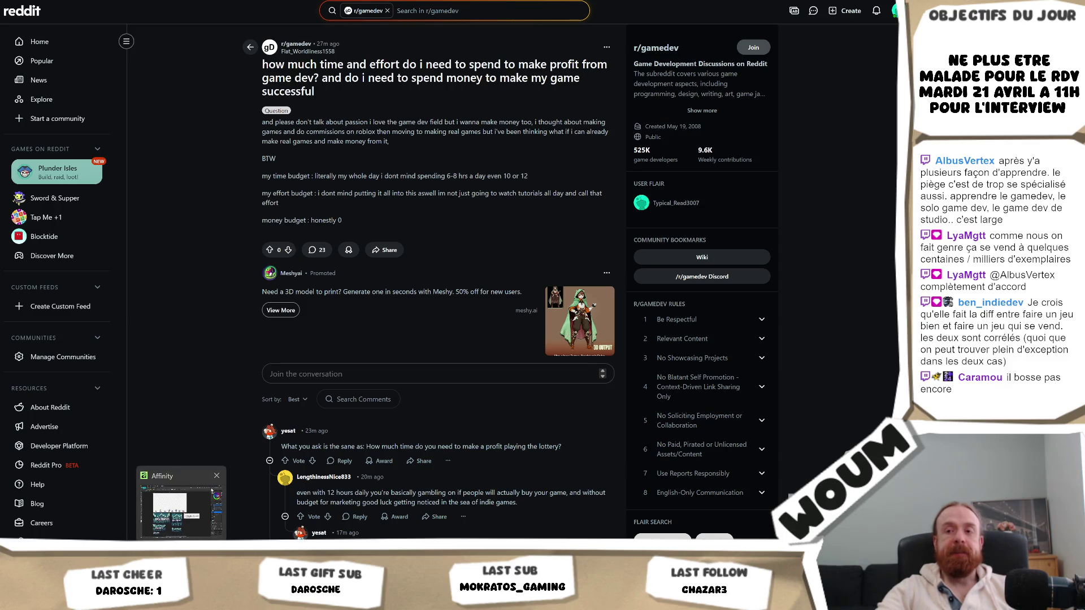
{"action": "left_click", "coordinate": [216, 478]}
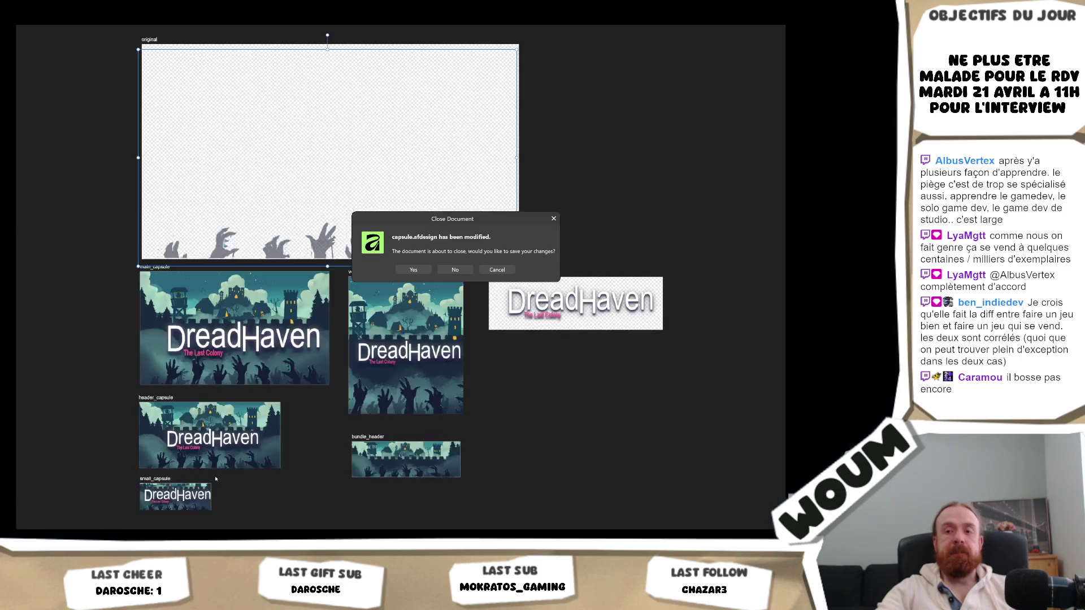
Step: Discard the unsaved changes to capsule.afdesign and close Affinity Designer
{"action": "left_click", "coordinate": [456, 270]}
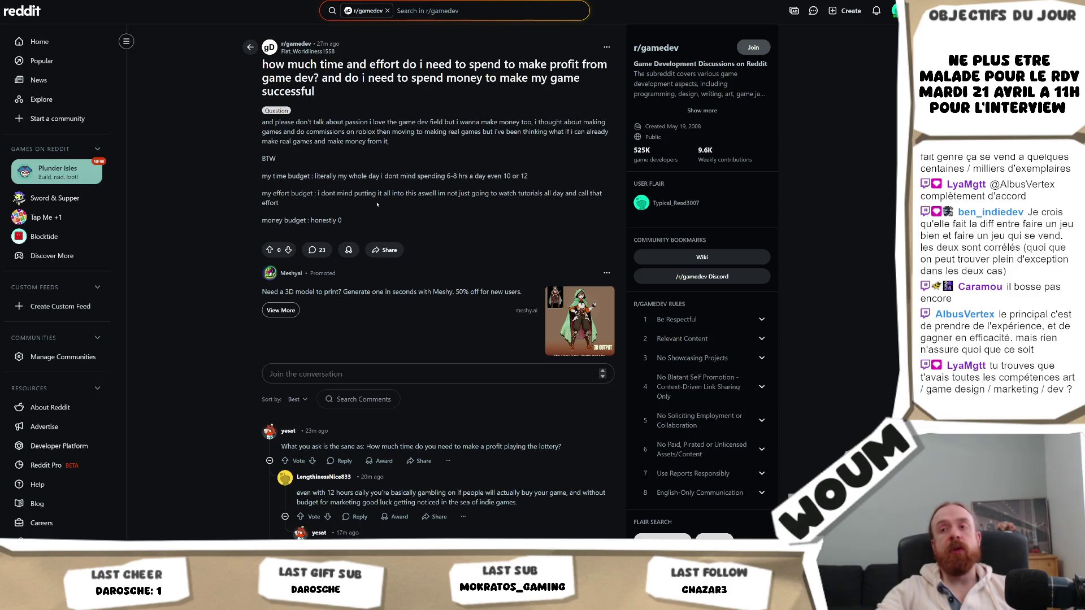
Step: Highlight the 'my effort budget' paragraph in the r/gamedev post
{"action": "left_click_drag", "start_coordinate": [262, 193], "coordinate": [318, 221]}
{"action": "left_click", "coordinate": [266, 199]}
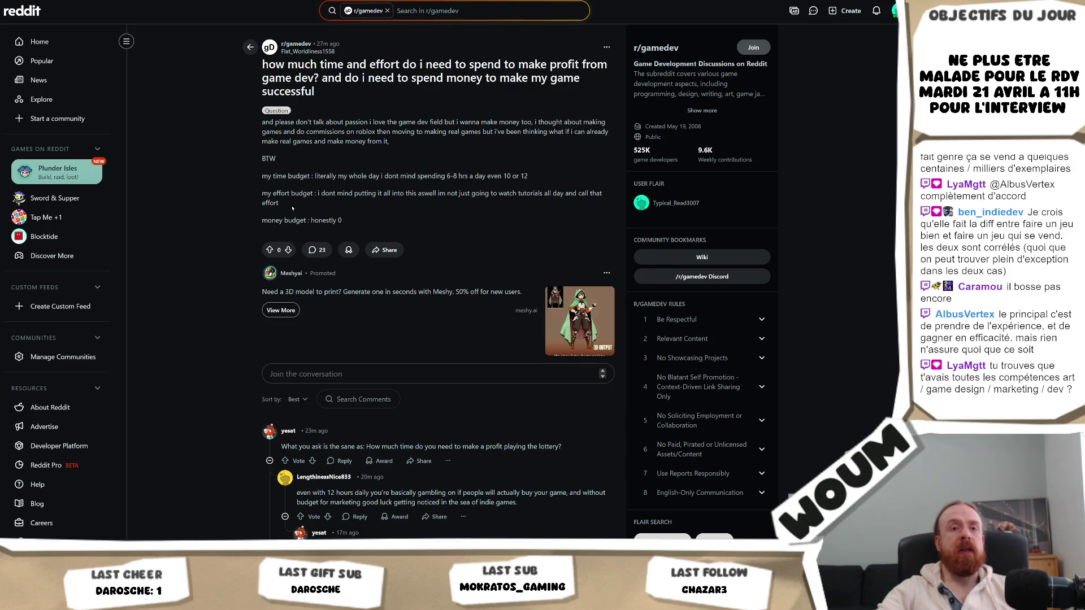
{"action": "mouse_move", "coordinate": [292, 208]}
{"action": "left_mouse_down"}
{"action": "mouse_move", "coordinate": [245, 190]}
{"action": "mouse_move", "coordinate": [252, 198]}
{"action": "left_mouse_up"}
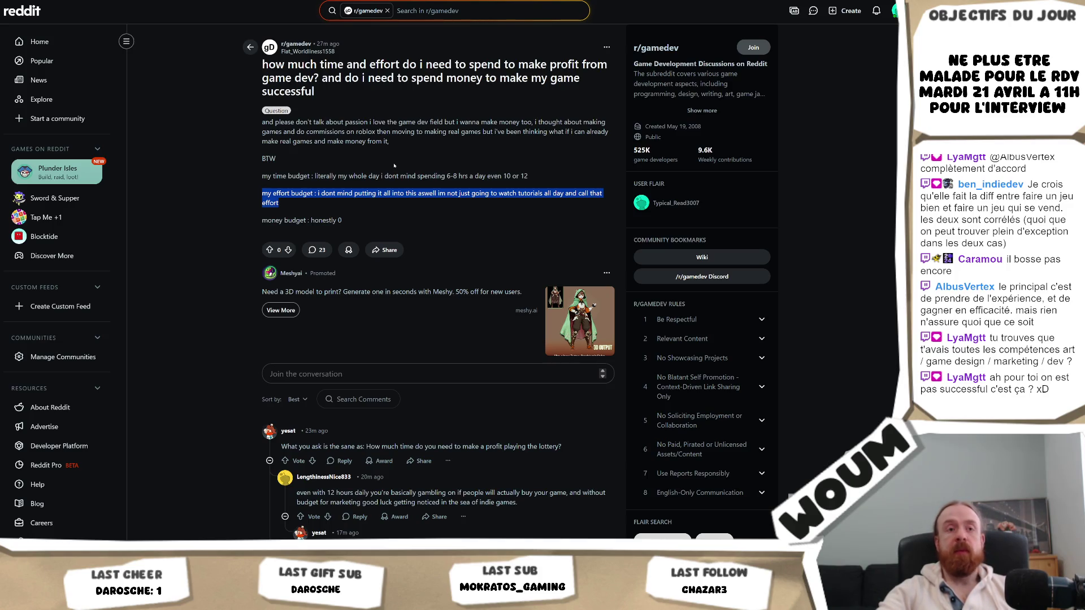
{"action": "left_click", "coordinate": [302, 205]}
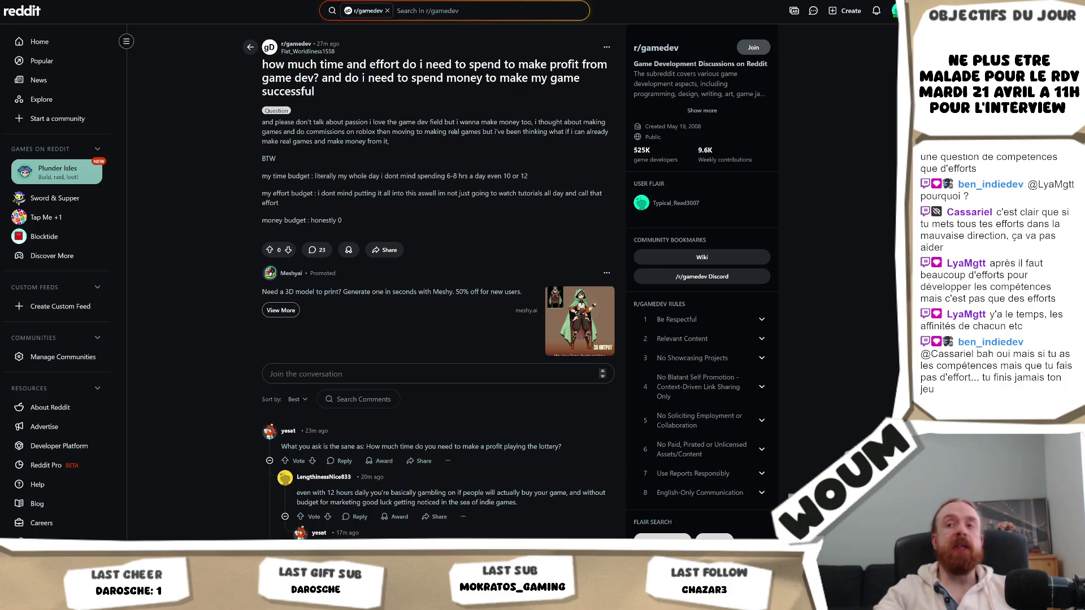
{"action": "left_click_drag", "start_coordinate": [294, 210], "coordinate": [257, 198]}
{"action": "left_click", "coordinate": [272, 200]}
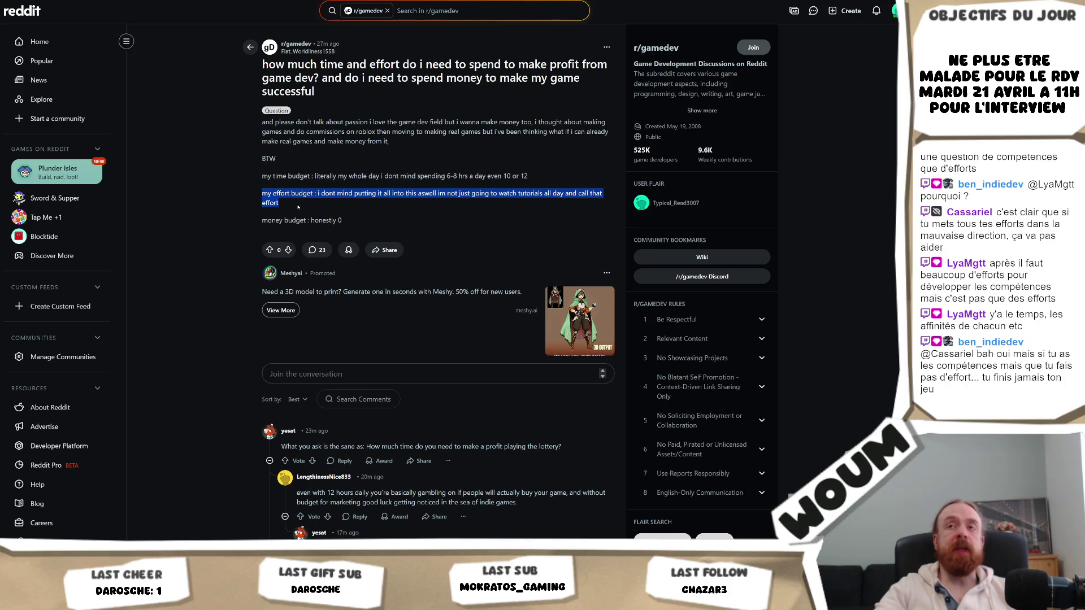
{"action": "mouse_move", "coordinate": [297, 208]}
{"action": "left_mouse_down"}
{"action": "mouse_move", "coordinate": [263, 195]}
{"action": "mouse_move", "coordinate": [254, 178]}
{"action": "mouse_move", "coordinate": [249, 198]}
{"action": "left_mouse_up"}
{"action": "triple_click", "coordinate": [411, 195]}
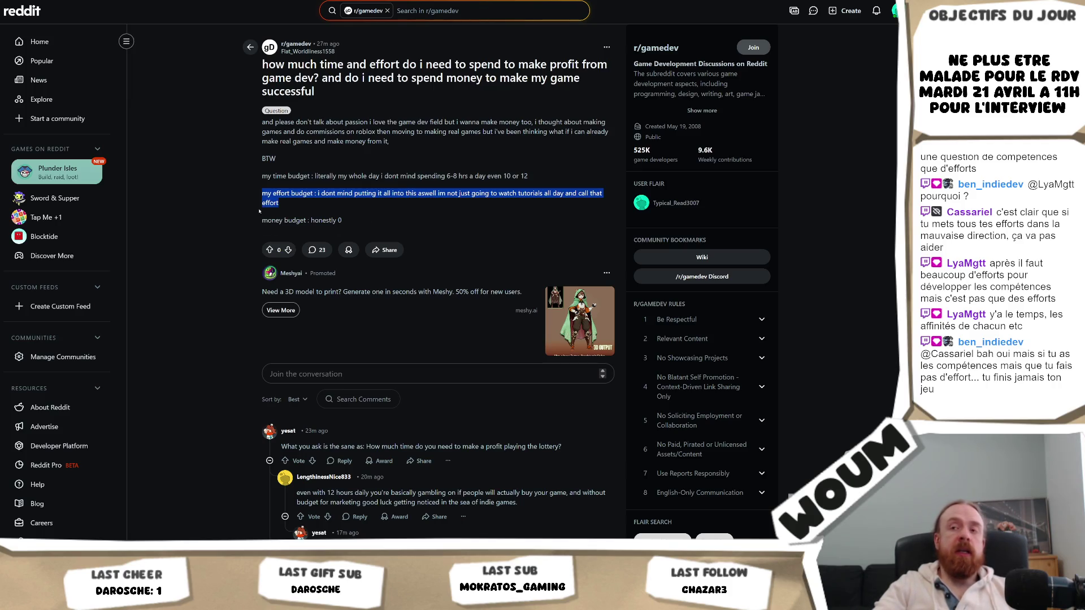
{"action": "mouse_move", "coordinate": [281, 206]}
{"action": "left_mouse_down"}
{"action": "mouse_move", "coordinate": [254, 198]}
{"action": "mouse_move", "coordinate": [299, 208]}
{"action": "mouse_move", "coordinate": [261, 194]}
{"action": "left_mouse_up"}
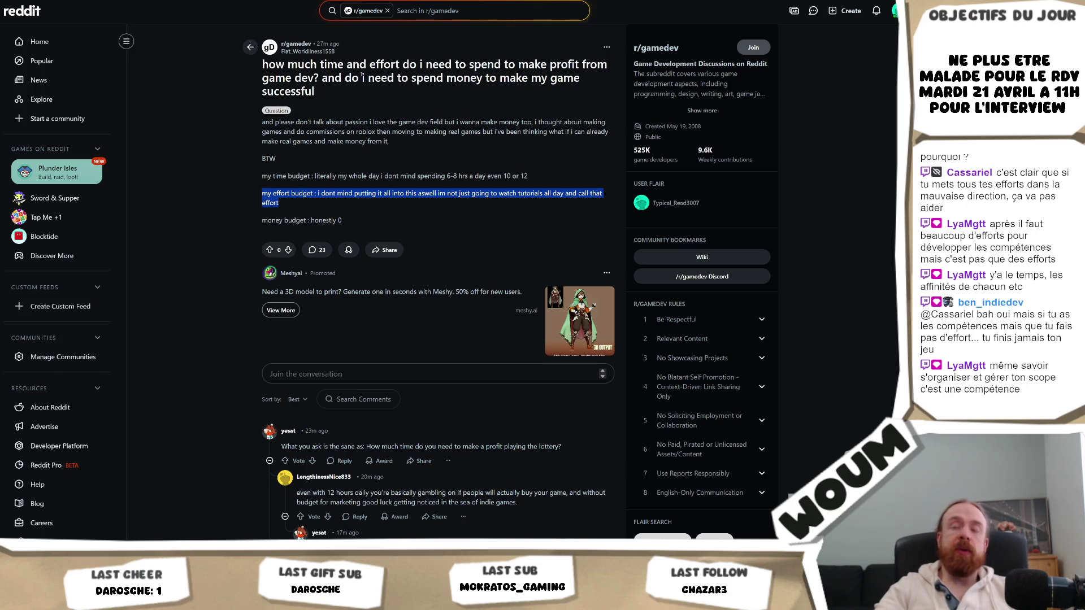
{"action": "triple_click", "coordinate": [282, 193]}
{"action": "left_click_drag", "start_coordinate": [280, 203], "coordinate": [252, 192]}
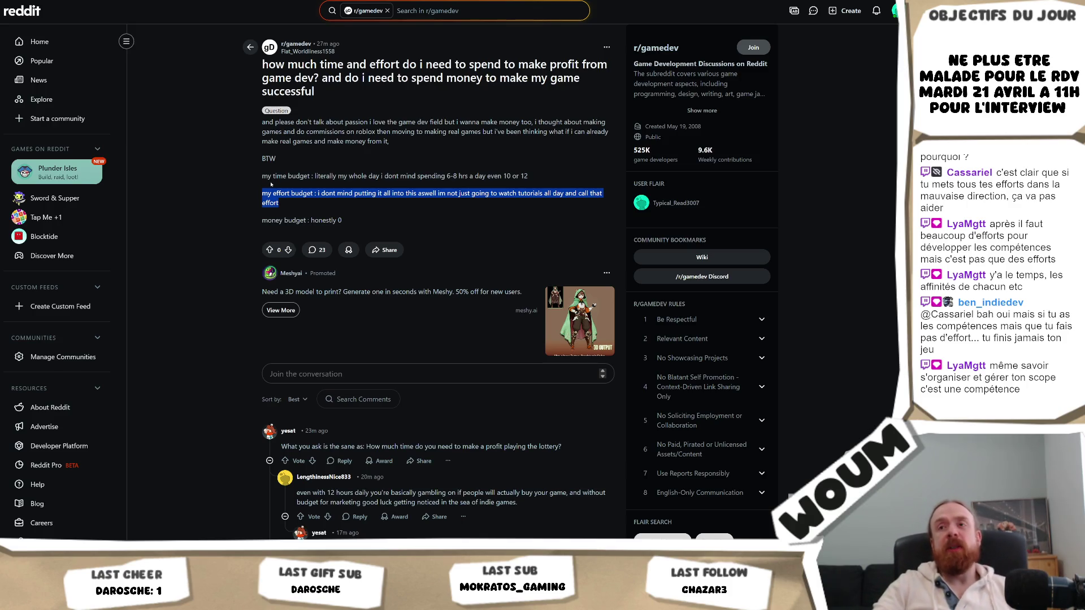
{"action": "left_click_drag", "start_coordinate": [279, 203], "coordinate": [260, 197]}
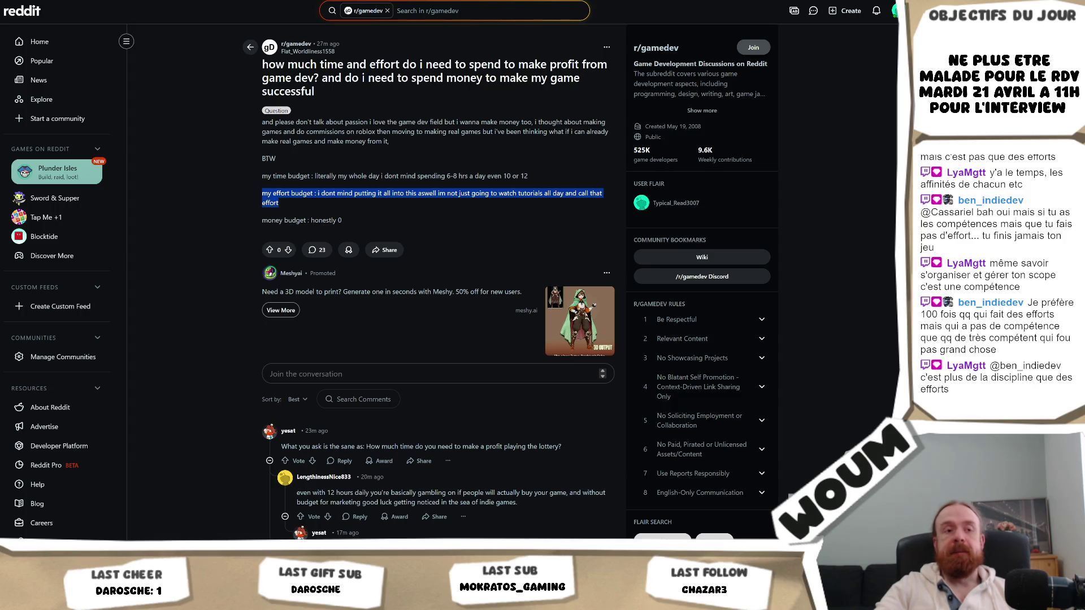
{"action": "key", "text": "alt+Tab"}
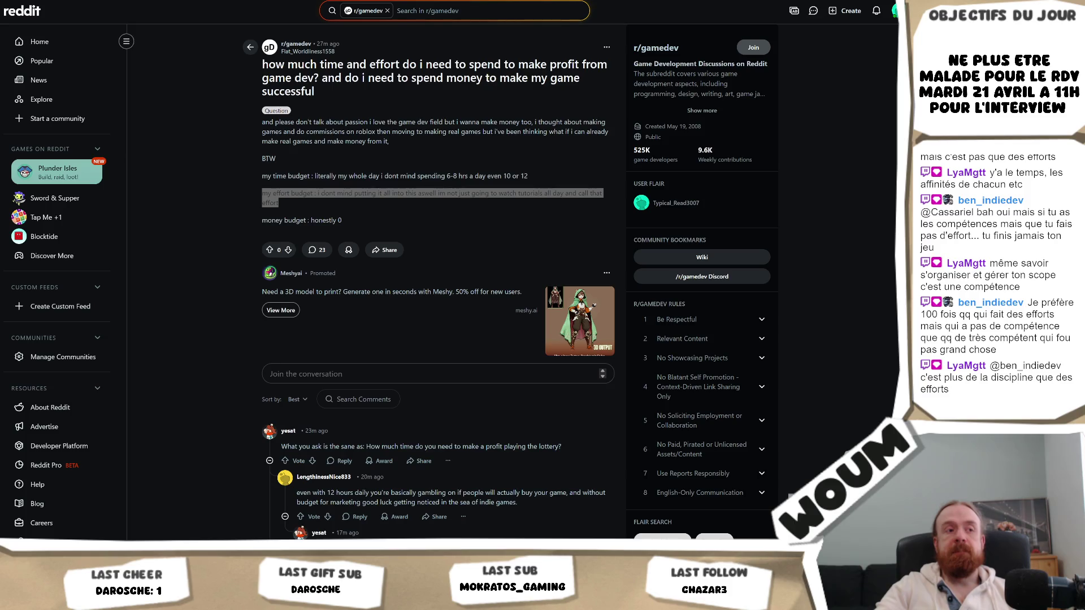
{"action": "key", "text": "alt+Tab"}
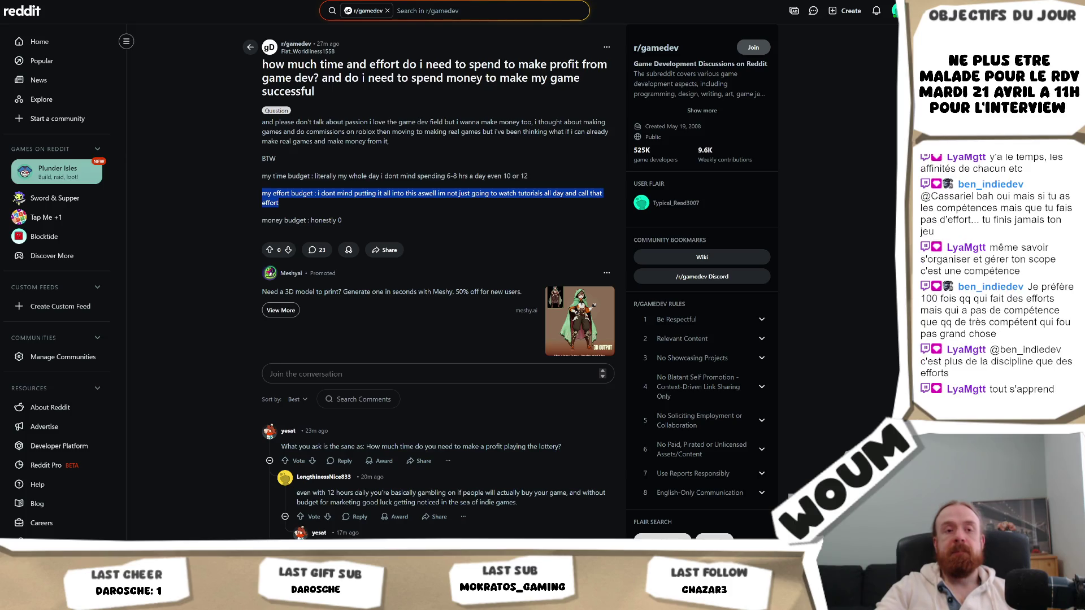
{"action": "key", "text": "alt+Tab"}
{"action": "key", "text": "alt+Tab"}
{"action": "left_click", "coordinate": [289, 204]}
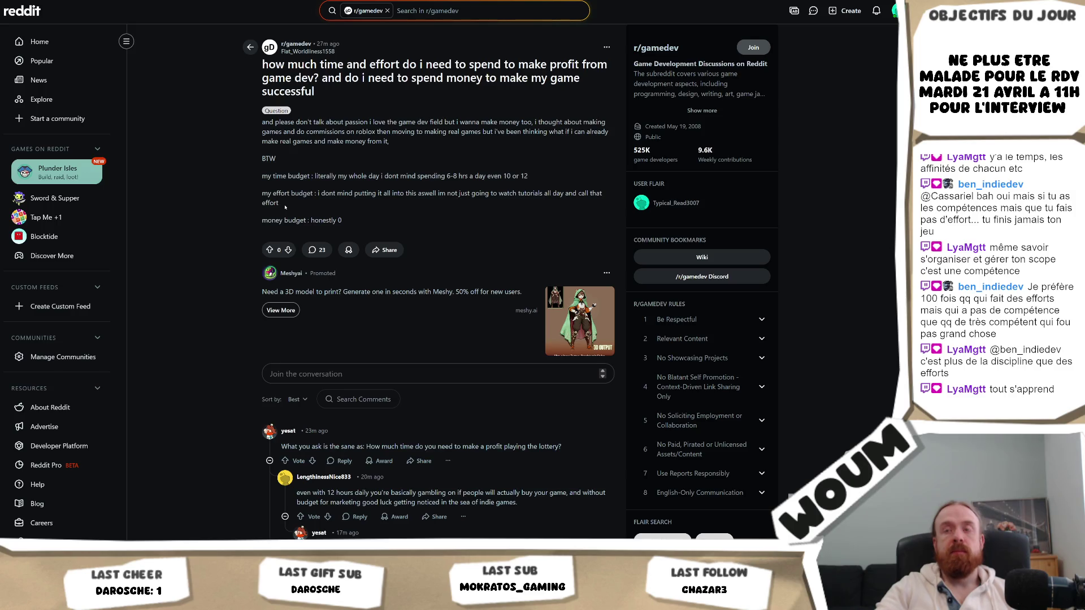
{"action": "mouse_move", "coordinate": [285, 207]}
{"action": "left_mouse_down"}
{"action": "mouse_move", "coordinate": [256, 197]}
{"action": "mouse_move", "coordinate": [285, 205]}
{"action": "left_mouse_up"}
{"action": "left_click", "coordinate": [293, 205]}
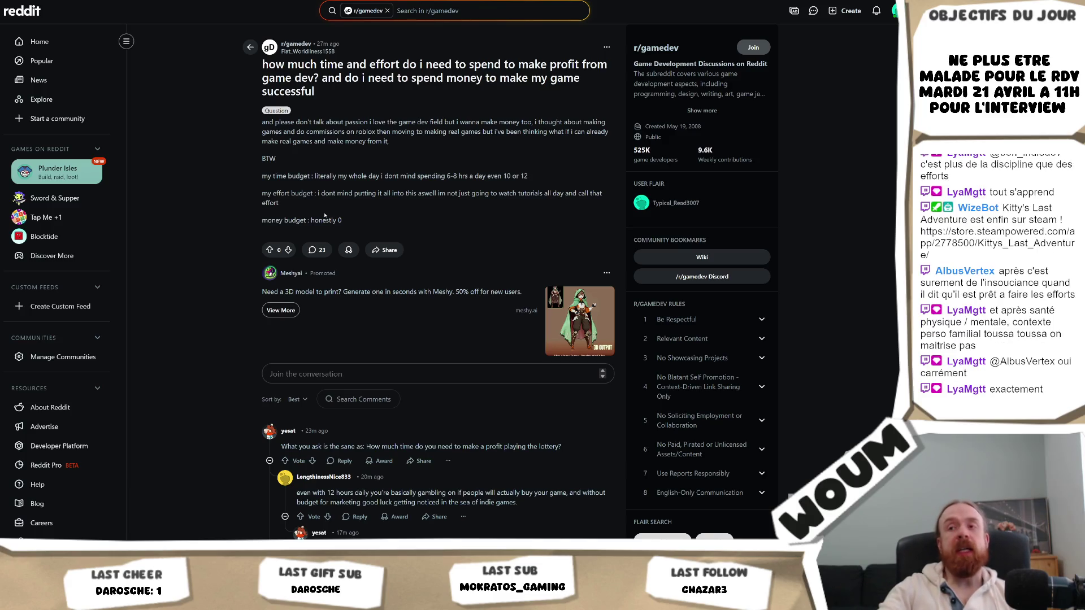
{"action": "left_click_drag", "start_coordinate": [280, 210], "coordinate": [249, 194]}
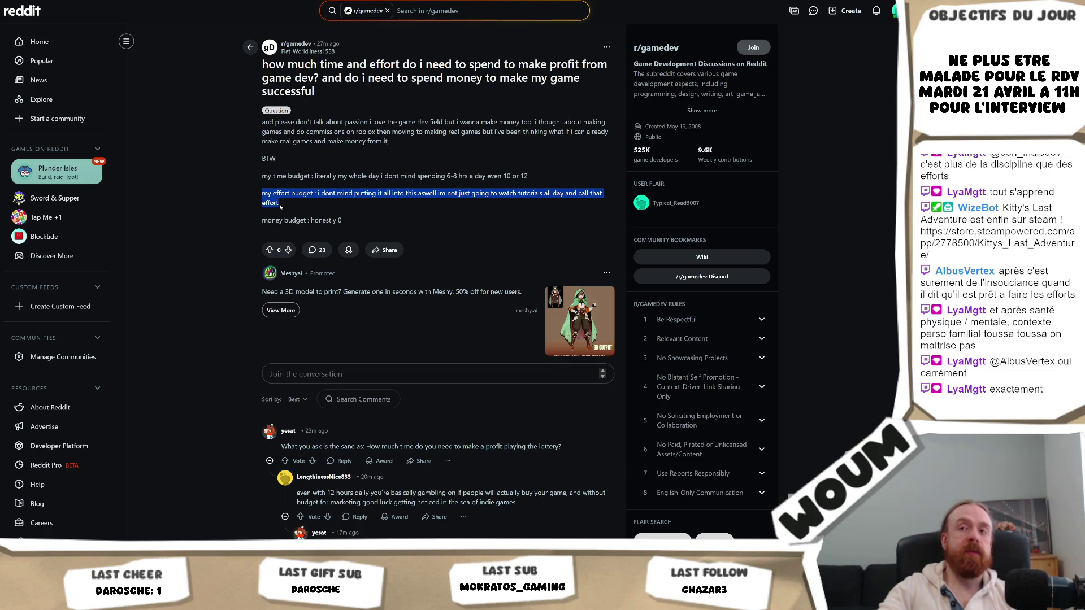
{"action": "left_click", "coordinate": [282, 206]}
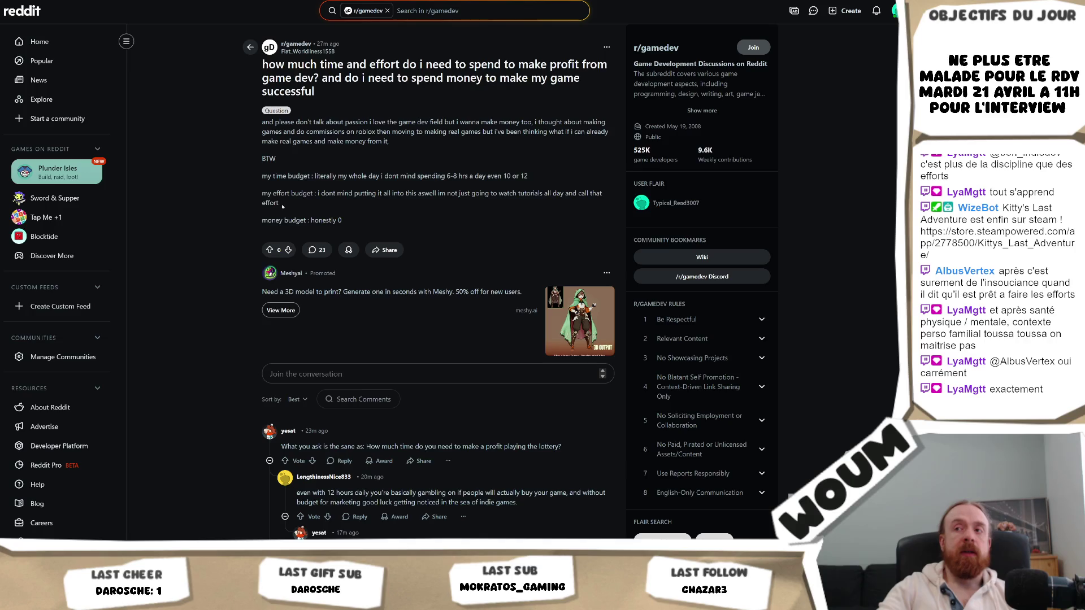
{"action": "left_click_drag", "start_coordinate": [282, 206], "coordinate": [229, 194]}
{"action": "left_click", "coordinate": [306, 201]}
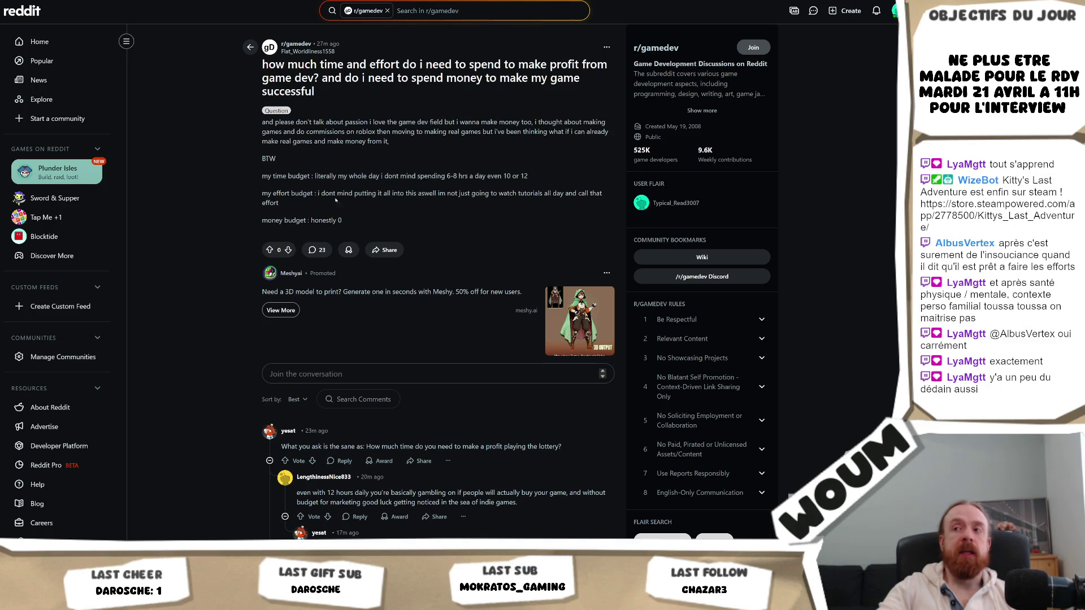
{"action": "left_click_drag", "start_coordinate": [435, 193], "coordinate": [577, 193]}
{"action": "left_click_drag", "start_coordinate": [285, 204], "coordinate": [223, 195]}
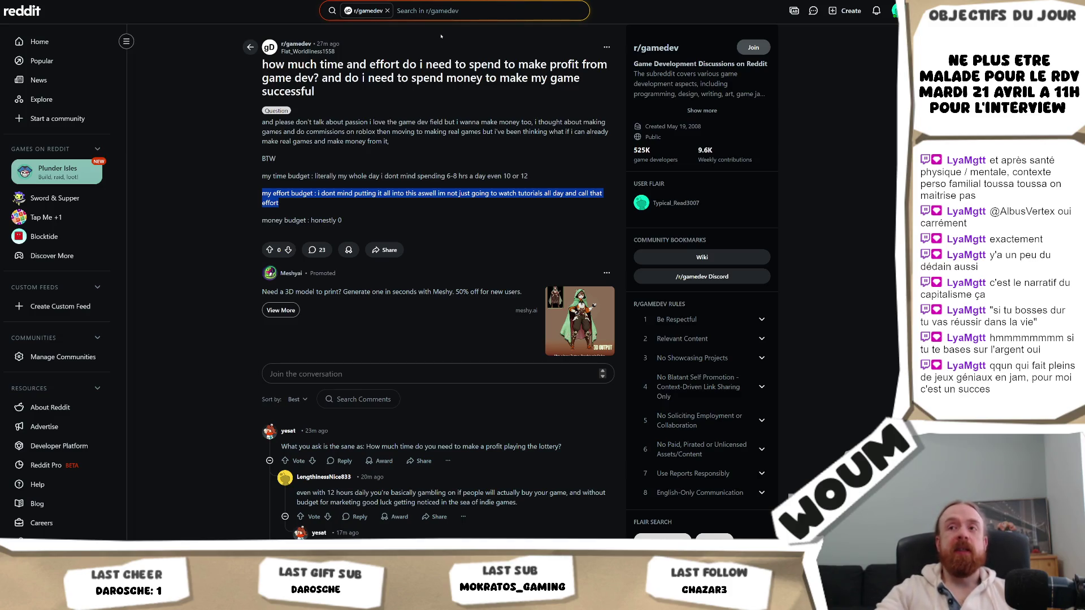
{"action": "mouse_move", "coordinate": [319, 79]}
{"action": "left_mouse_down"}
{"action": "mouse_move", "coordinate": [263, 63]}
{"action": "mouse_move", "coordinate": [579, 79]}
{"action": "mouse_move", "coordinate": [548, 64]}
{"action": "left_mouse_up"}
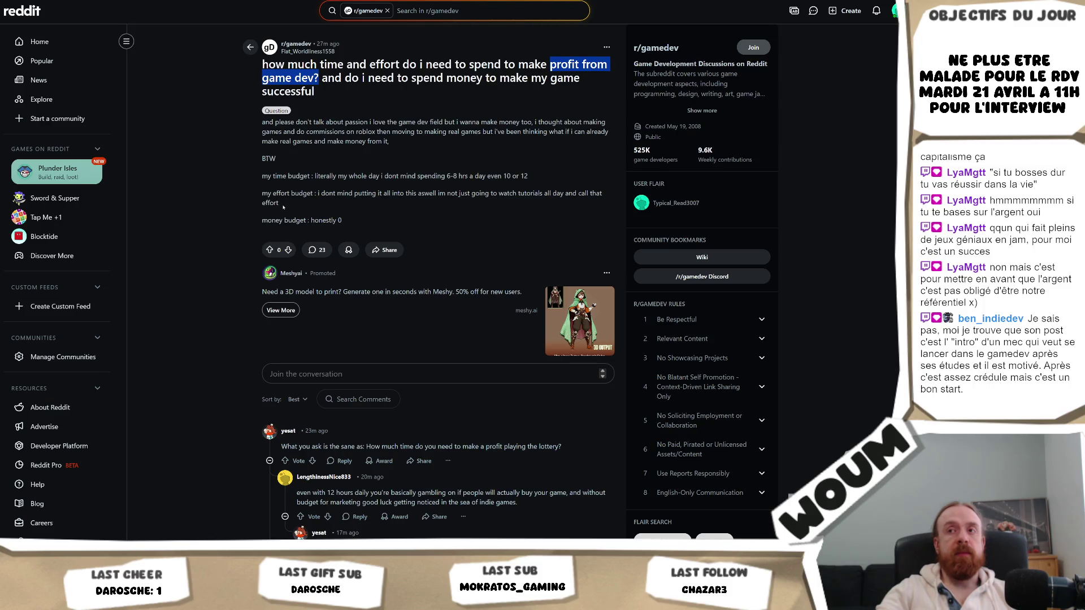
{"action": "left_click", "coordinate": [283, 207]}
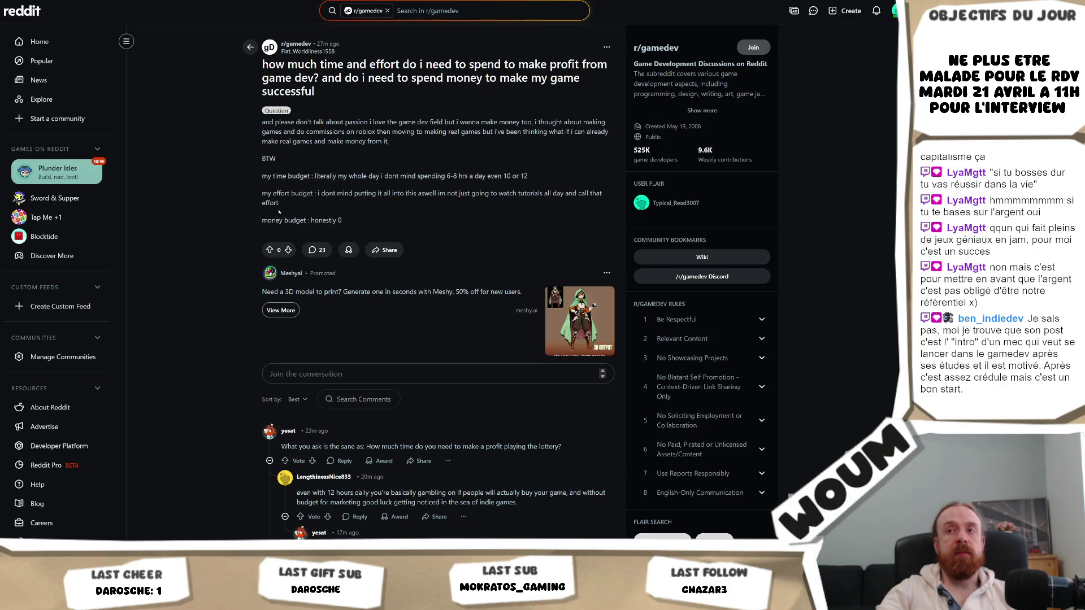
{"action": "triple_click", "coordinate": [280, 208]}
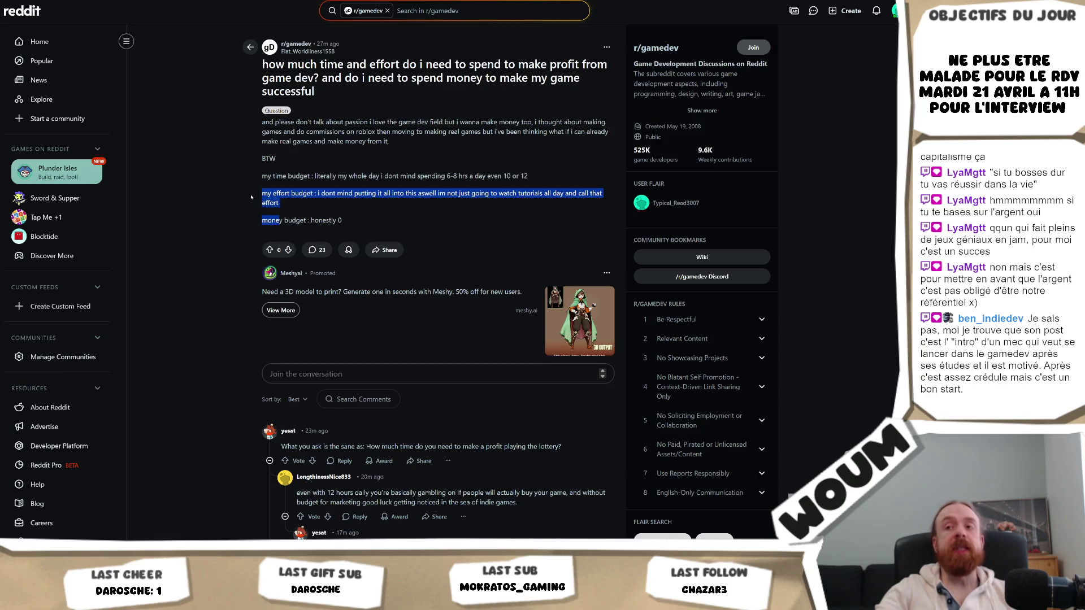
{"action": "left_click", "coordinate": [286, 218]}
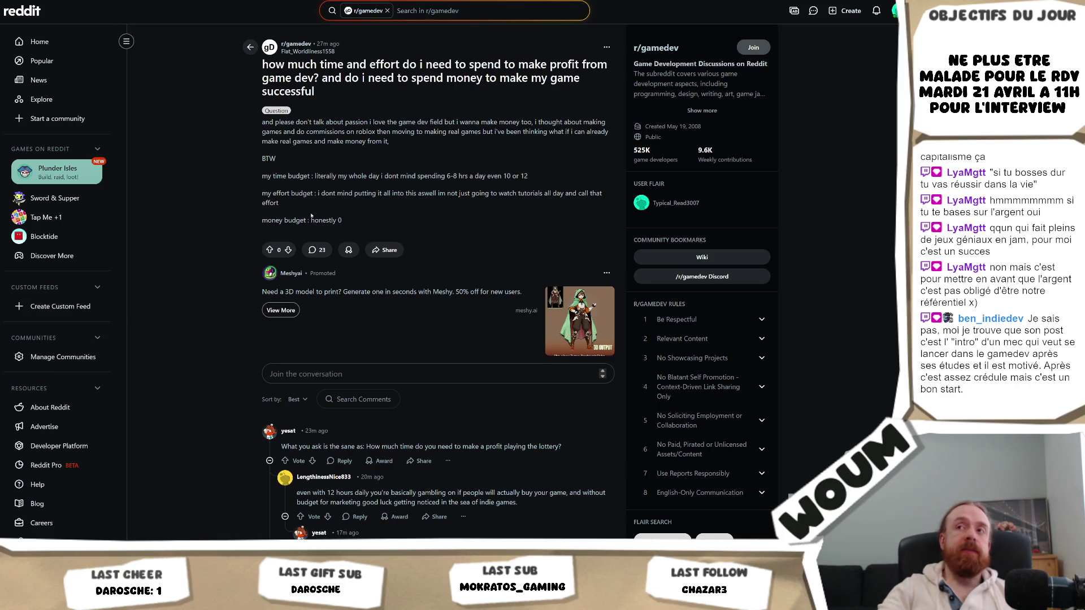
{"action": "mouse_move", "coordinate": [307, 209]}
{"action": "left_mouse_down"}
{"action": "mouse_move", "coordinate": [262, 204]}
{"action": "mouse_move", "coordinate": [261, 195]}
{"action": "left_mouse_up"}
{"action": "left_click", "coordinate": [289, 210]}
{"action": "mouse_move", "coordinate": [306, 222]}
{"action": "left_mouse_down"}
{"action": "mouse_move", "coordinate": [262, 194]}
{"action": "mouse_move", "coordinate": [435, 193]}
{"action": "mouse_move", "coordinate": [264, 190]}
{"action": "left_mouse_up"}
{"action": "left_click", "coordinate": [261, 194]}
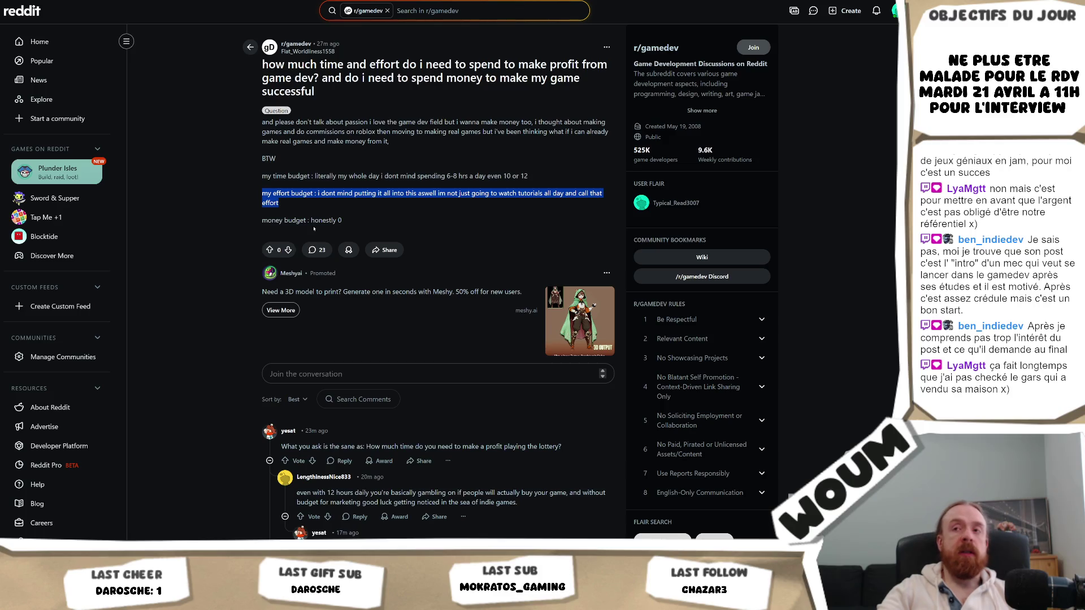
{"action": "left_click", "coordinate": [291, 193]}
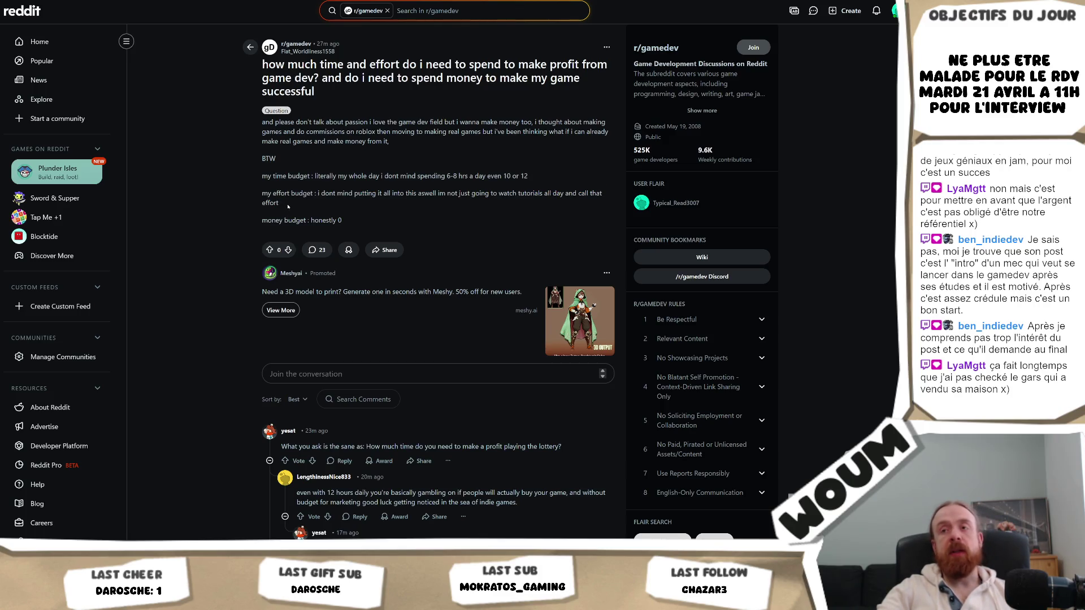
{"action": "left_click_drag", "start_coordinate": [288, 207], "coordinate": [233, 192]}
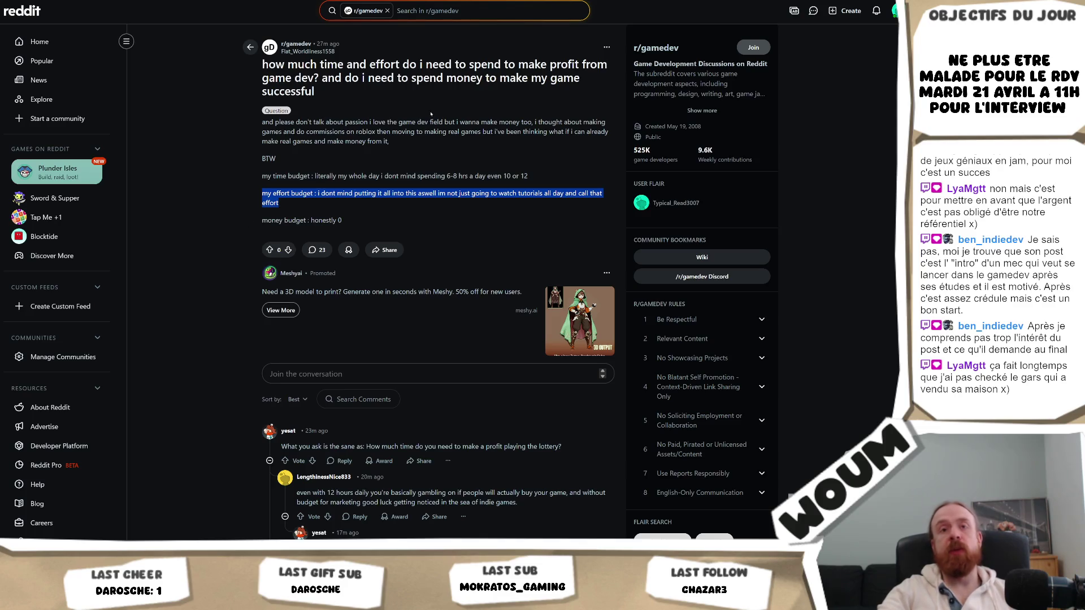
{"action": "left_click", "coordinate": [291, 202]}
{"action": "mouse_move", "coordinate": [292, 195]}
{"action": "left_mouse_down"}
{"action": "mouse_move", "coordinate": [257, 192]}
{"action": "mouse_move", "coordinate": [294, 206]}
{"action": "mouse_move", "coordinate": [259, 194]}
{"action": "left_mouse_up"}
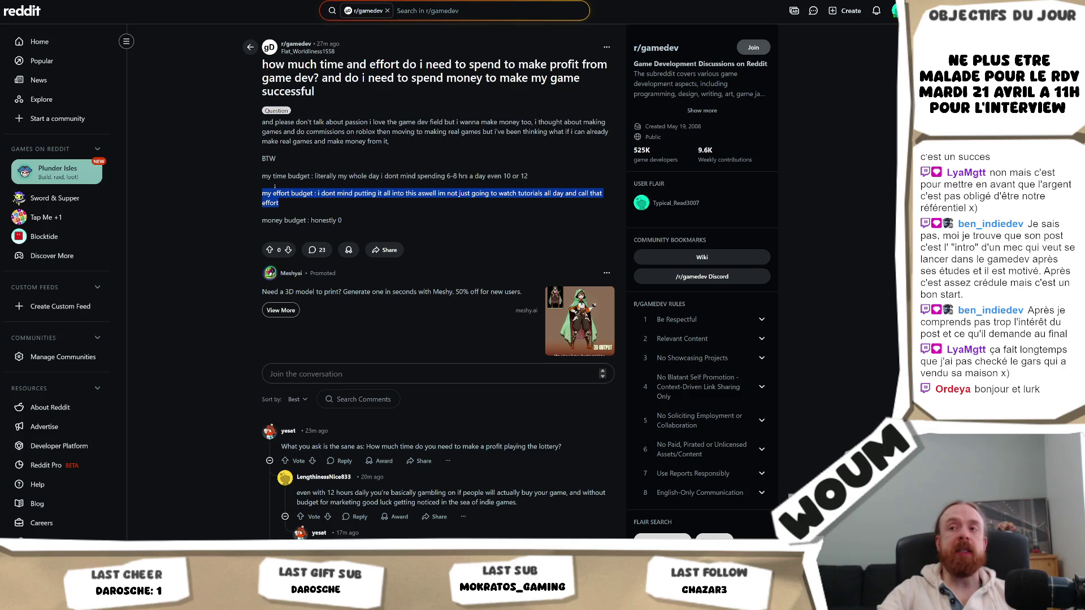
{"action": "mouse_move", "coordinate": [296, 200]}
{"action": "left_mouse_down"}
{"action": "mouse_move", "coordinate": [293, 221]}
{"action": "mouse_move", "coordinate": [265, 193]}
{"action": "mouse_move", "coordinate": [235, 190]}
{"action": "left_mouse_up"}
{"action": "left_click", "coordinate": [269, 194]}
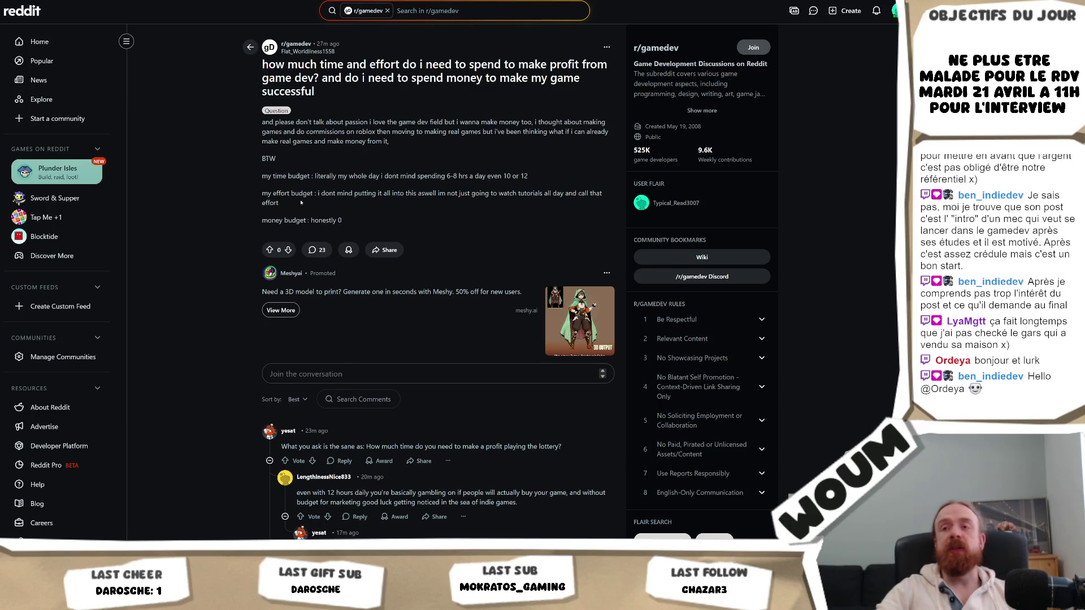
{"action": "mouse_move", "coordinate": [259, 190]}
{"action": "left_mouse_down"}
{"action": "mouse_move", "coordinate": [259, 176]}
{"action": "mouse_move", "coordinate": [259, 190]}
{"action": "left_mouse_up"}
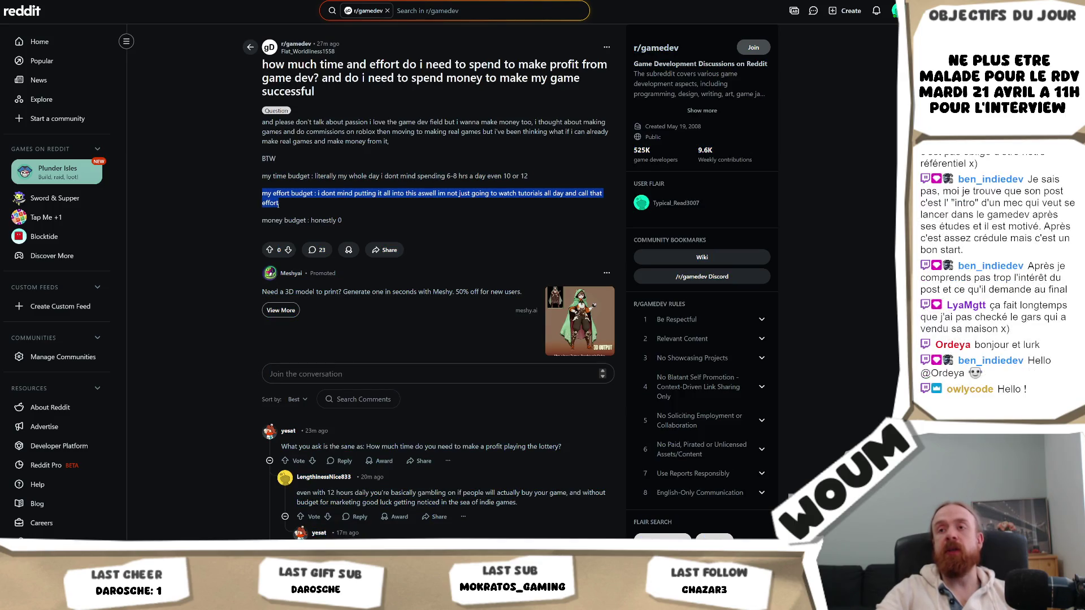
{"action": "left_click", "coordinate": [279, 204]}
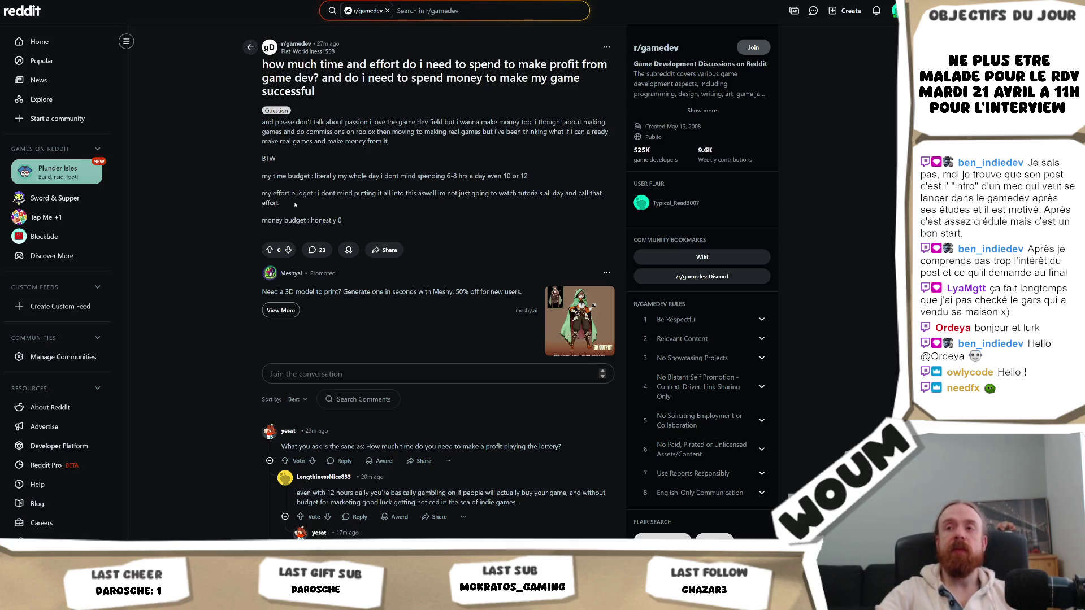
{"action": "triple_click", "coordinate": [294, 203]}
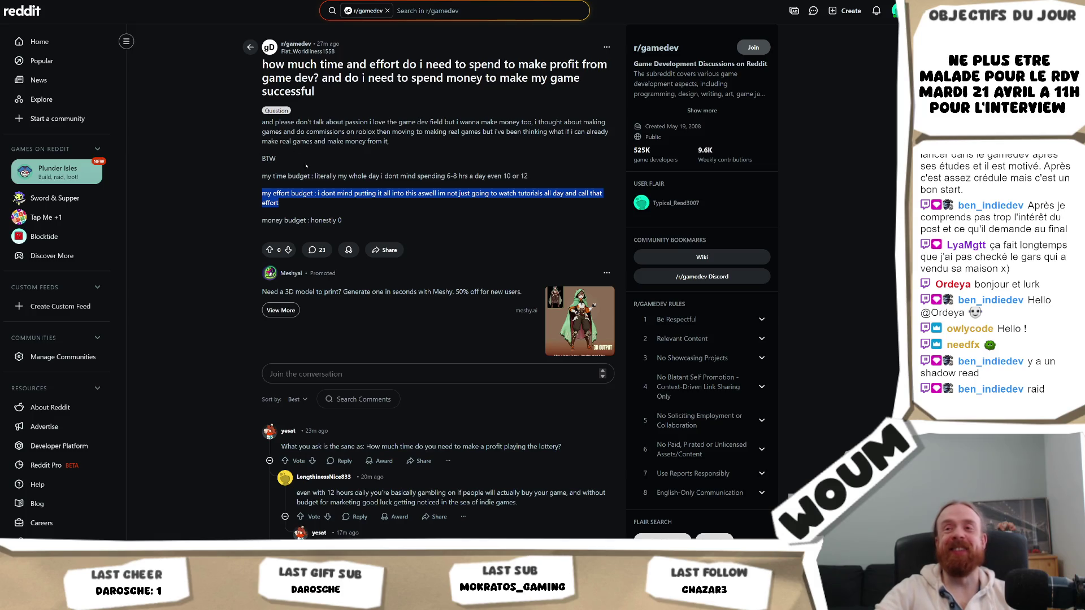
{"action": "left_click_drag", "start_coordinate": [288, 208], "coordinate": [230, 192]}
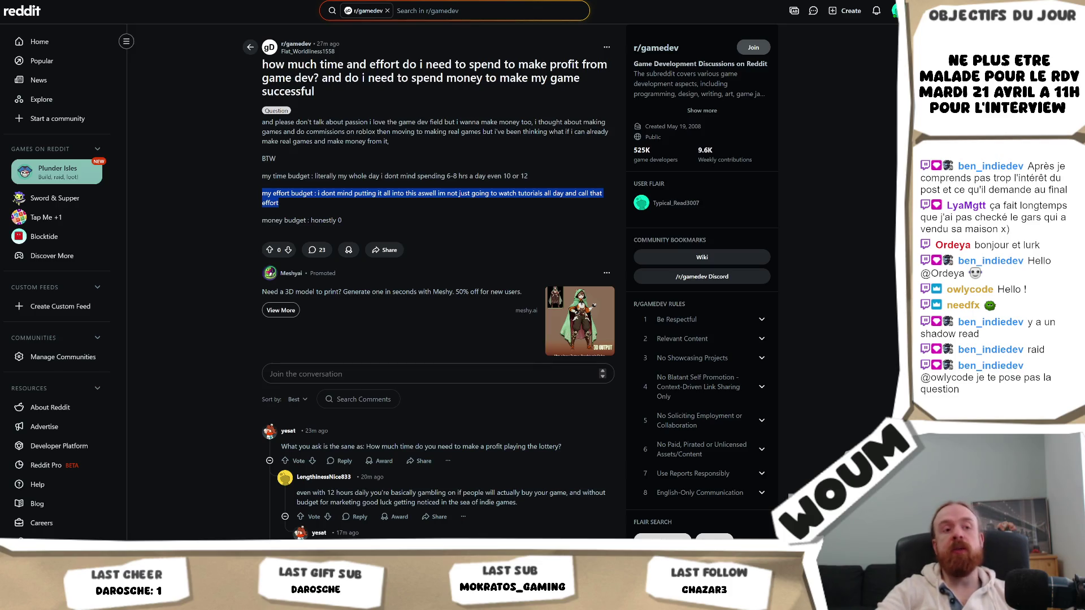
{"action": "key", "text": "alt+Tab"}
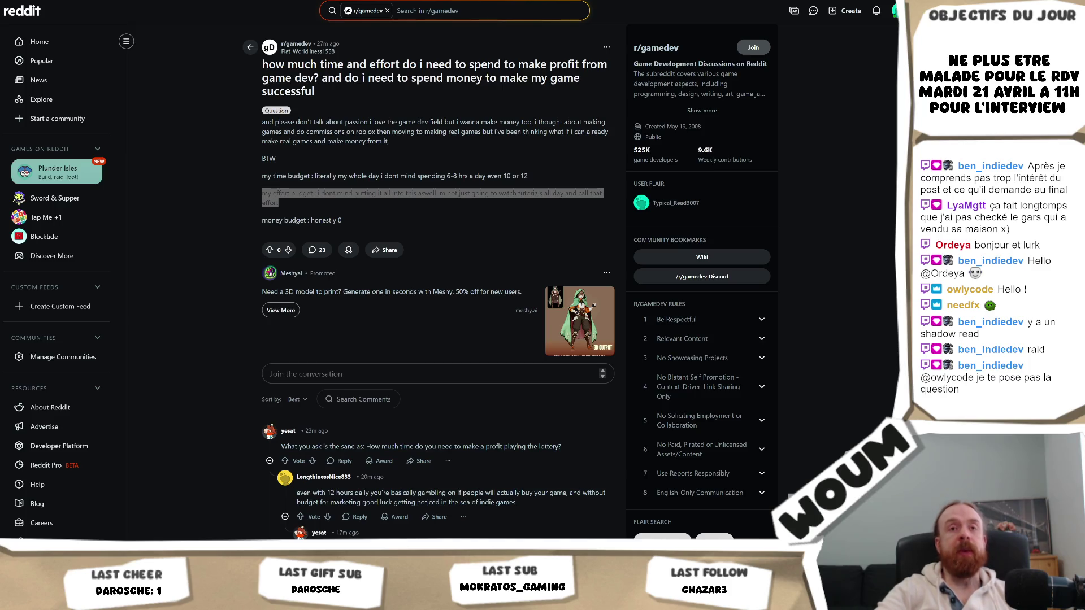
{"action": "key", "text": "alt+Tab"}
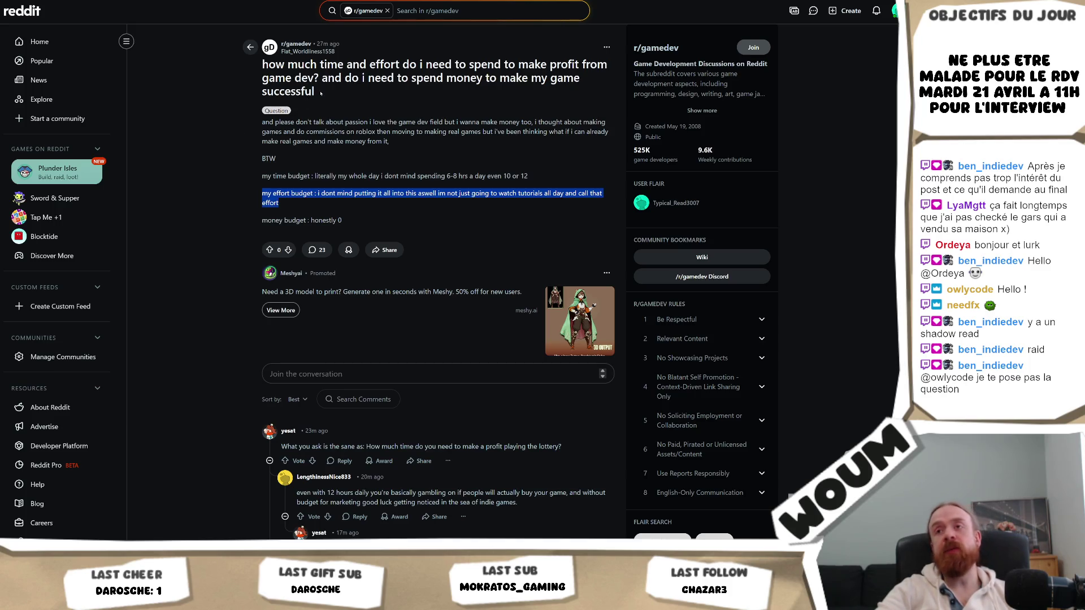
{"action": "left_click_drag", "start_coordinate": [320, 93], "coordinate": [242, 68]}
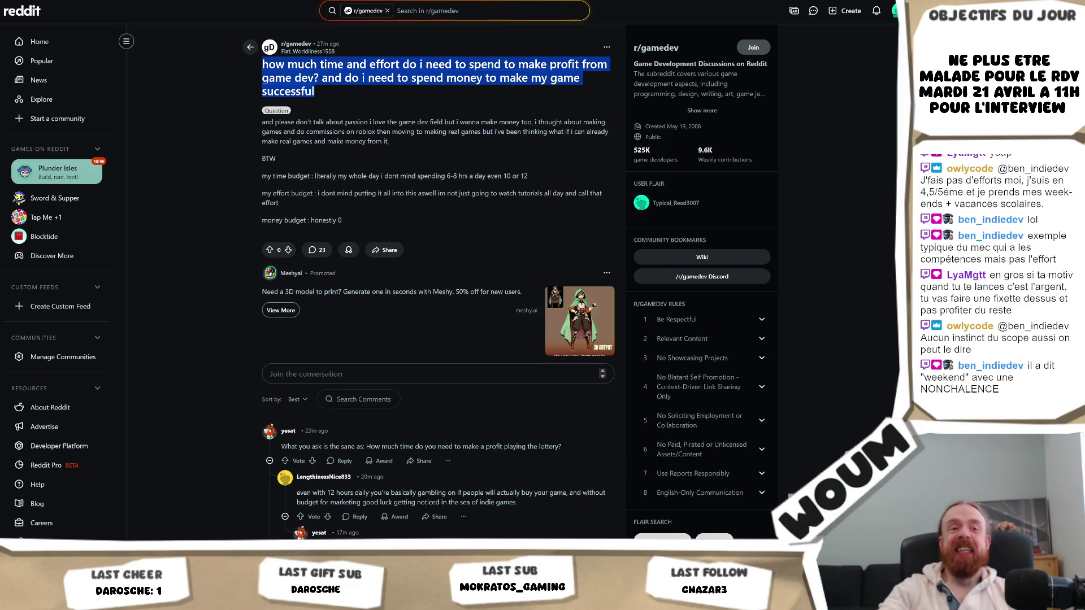
{"action": "left_click", "coordinate": [294, 79]}
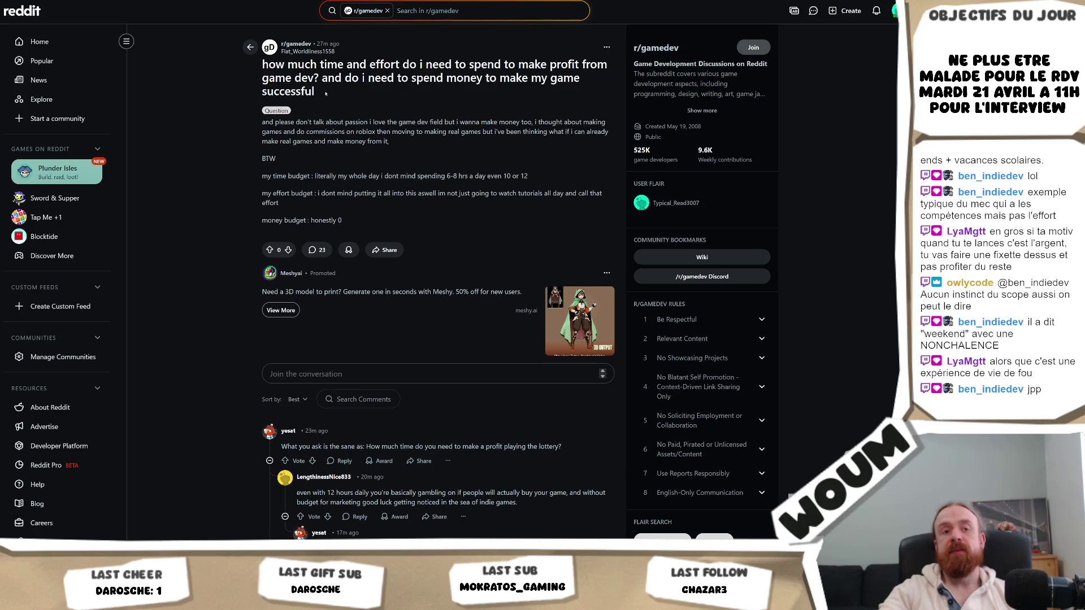
{"action": "left_click_drag", "start_coordinate": [321, 95], "coordinate": [266, 62]}
{"action": "left_click", "coordinate": [358, 100]}
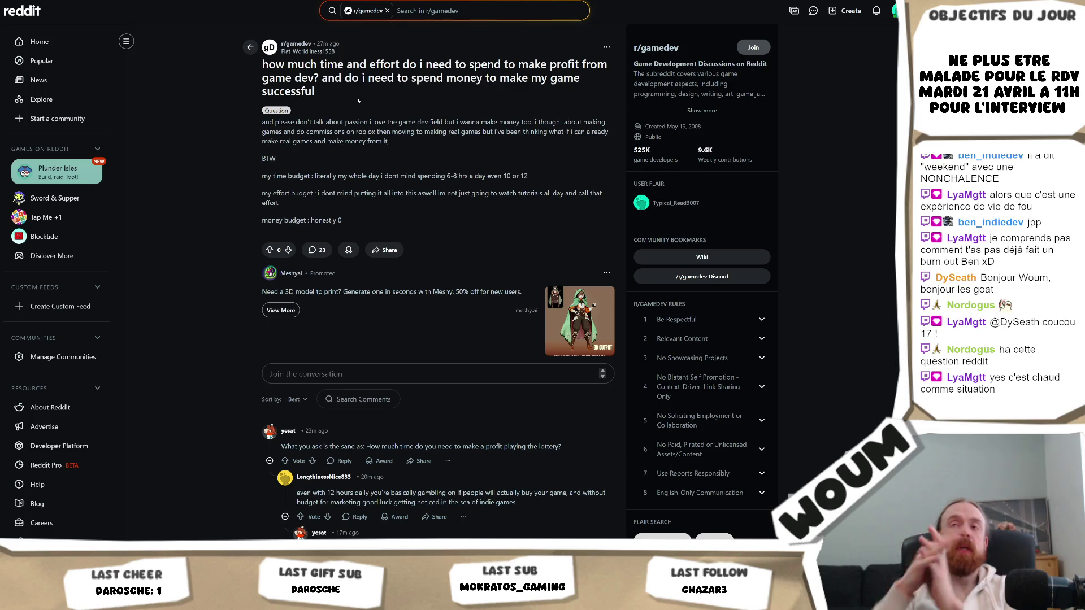
{"action": "triple_click", "coordinate": [275, 193]}
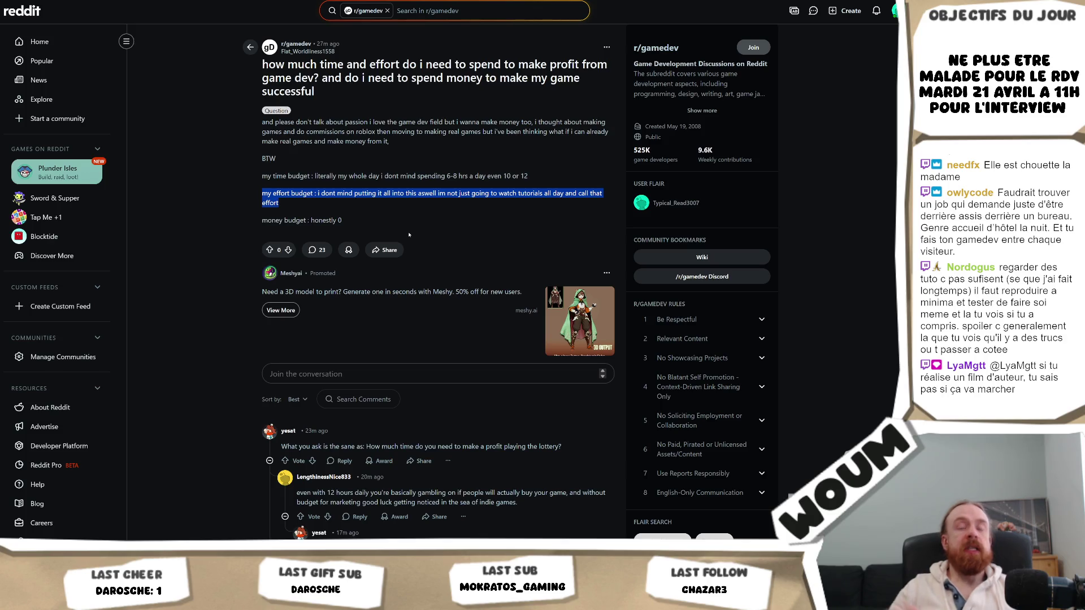
{"action": "left_click", "coordinate": [445, 193]}
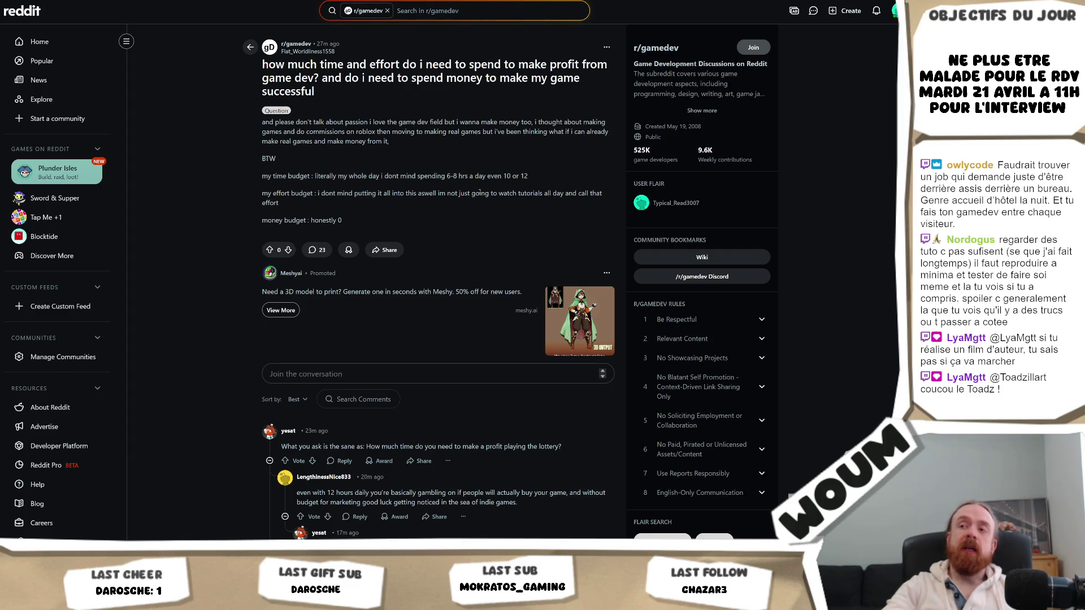
{"action": "mouse_move", "coordinate": [437, 193]}
{"action": "left_mouse_down"}
{"action": "mouse_move", "coordinate": [593, 193]}
{"action": "mouse_move", "coordinate": [564, 193]}
{"action": "left_mouse_up"}
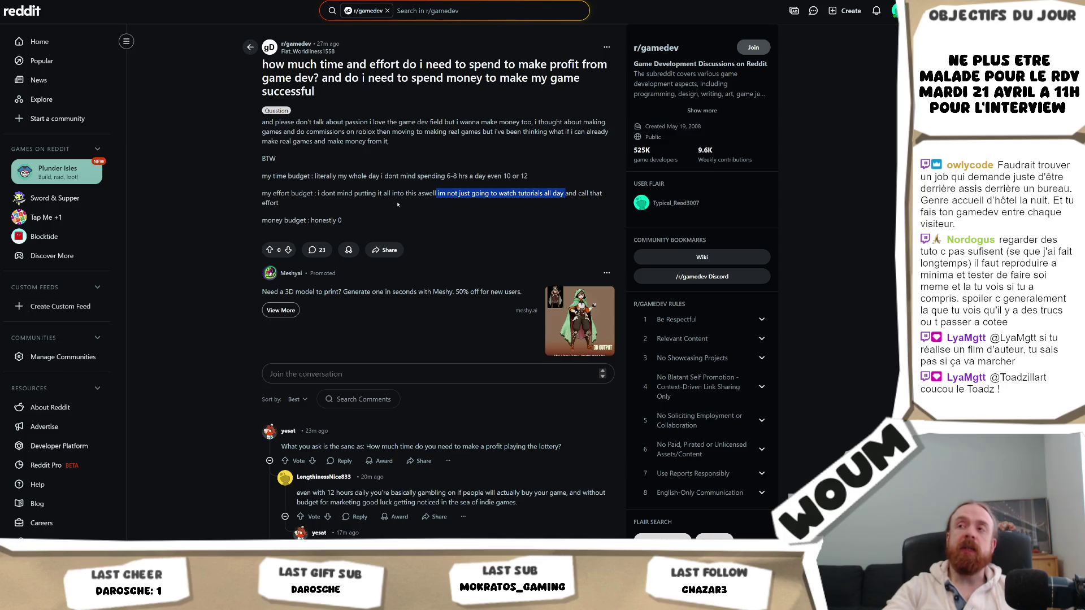
{"action": "triple_click", "coordinate": [274, 204]}
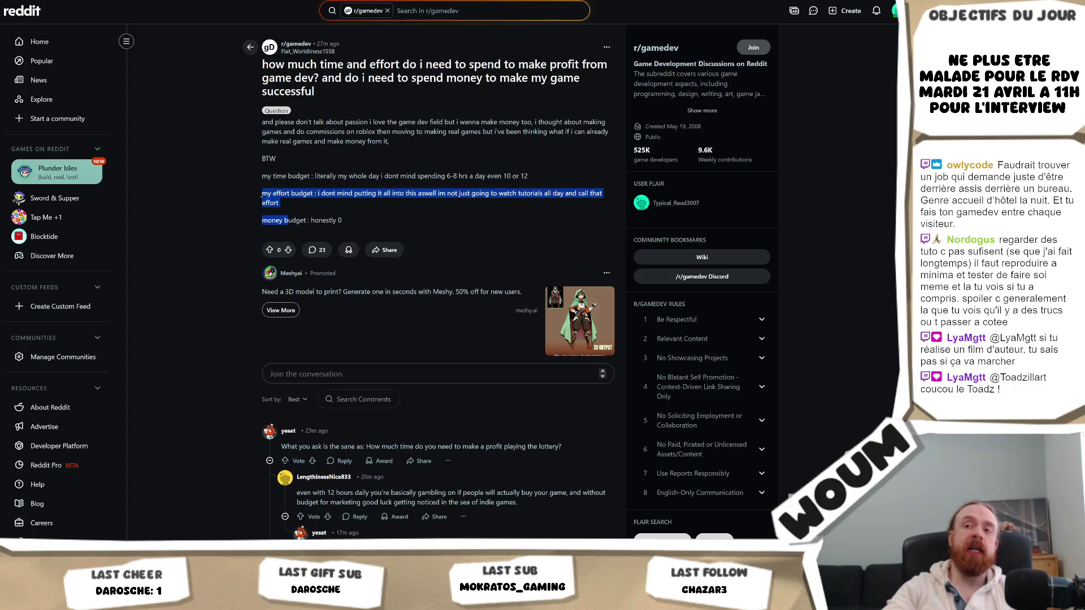
{"action": "left_click", "coordinate": [287, 208]}
{"action": "triple_click", "coordinate": [275, 202]}
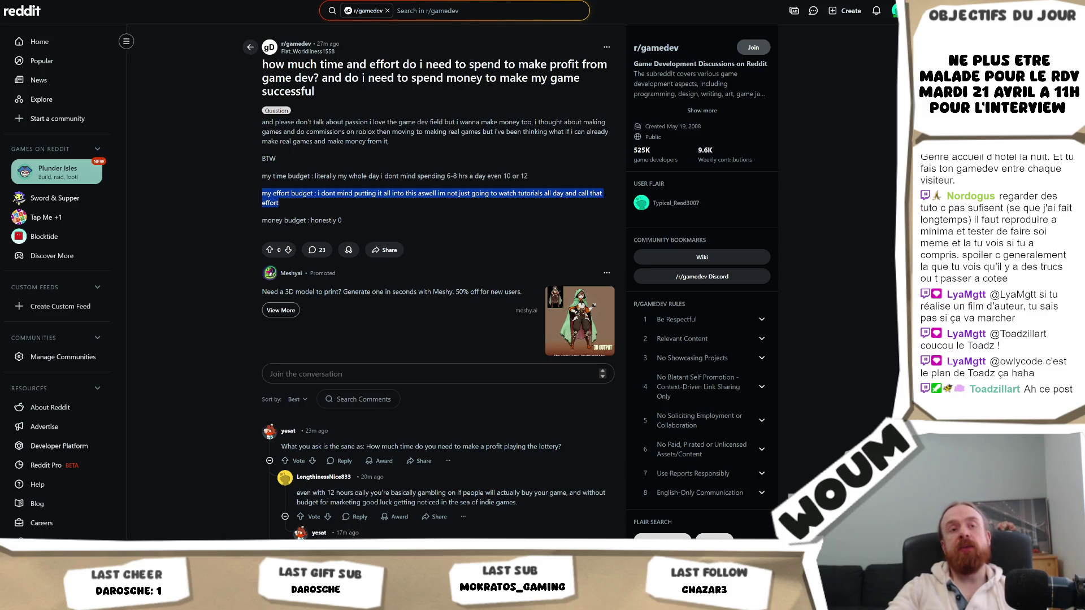
{"action": "left_click", "coordinate": [421, 139]}
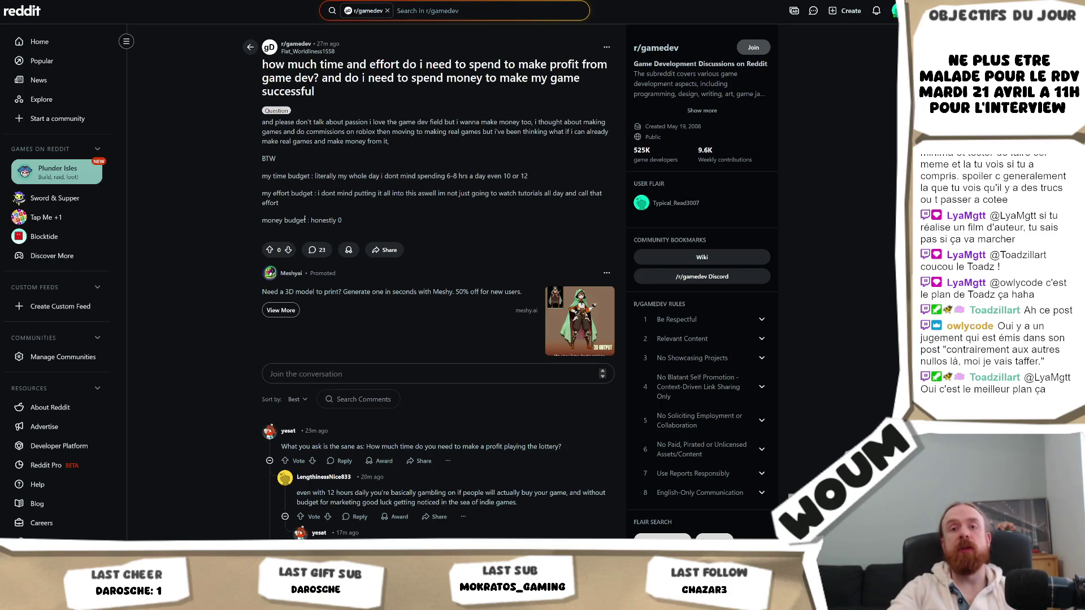
{"action": "left_click_drag", "start_coordinate": [299, 208], "coordinate": [259, 196]}
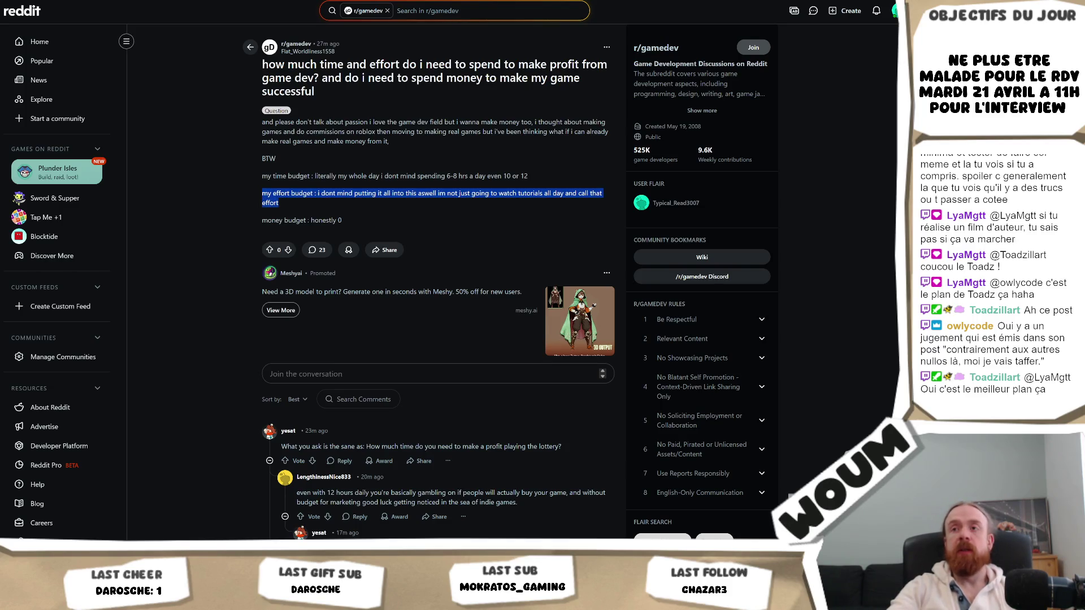
Step: Reselect the 'my effort budget' paragraph in the post, then clear the selection
{"action": "left_click", "coordinate": [295, 201]}
{"action": "left_click_drag", "start_coordinate": [284, 209], "coordinate": [260, 195]}
{"action": "left_click", "coordinate": [280, 204]}
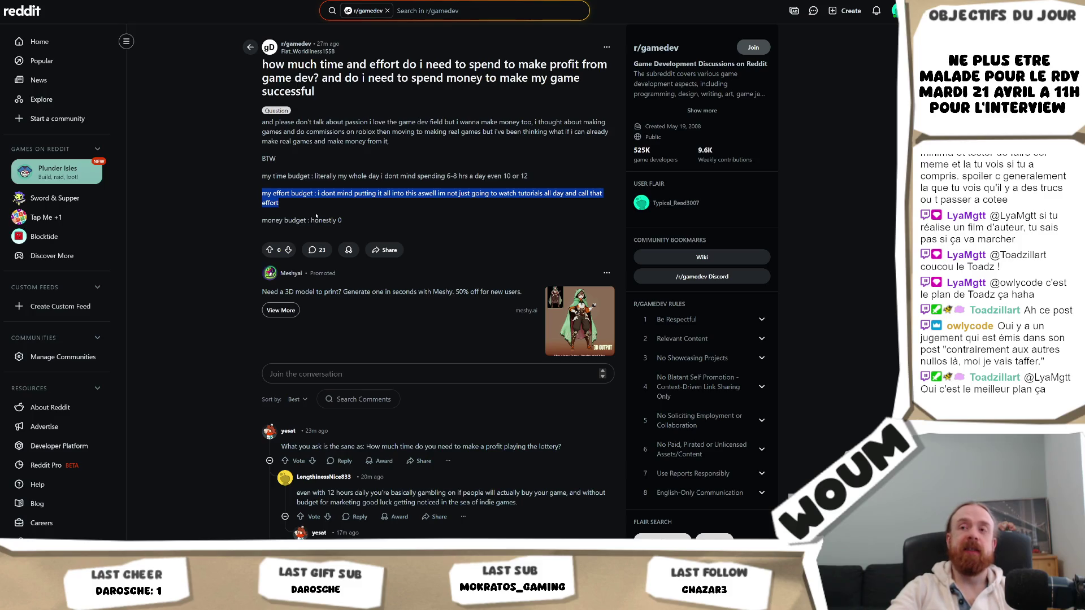
{"action": "left_click", "coordinate": [304, 213]}
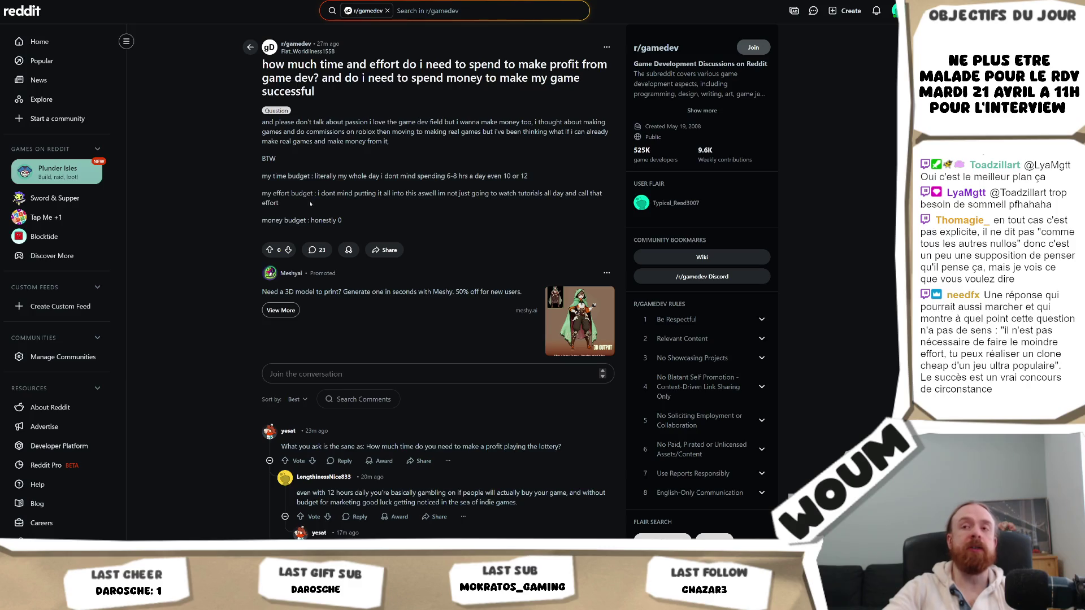
{"action": "left_click_drag", "start_coordinate": [295, 206], "coordinate": [238, 196]}
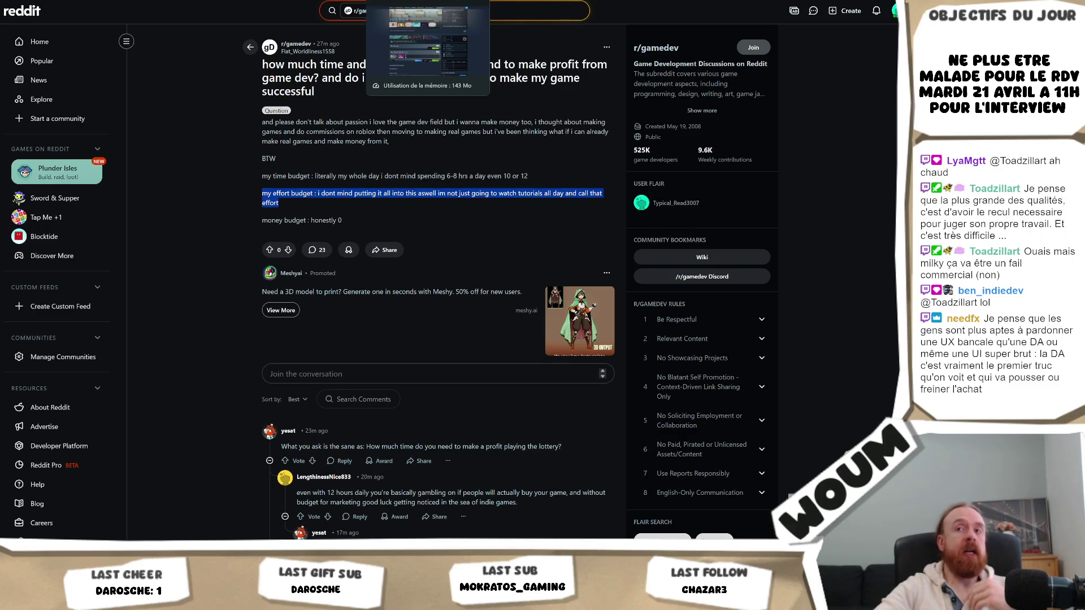
Step: Switch back to the Sqroma Steam store page and scroll to its top
{"action": "left_click", "coordinate": [396, 1]}
{"action": "scroll", "coordinate": [628, 86], "scroll_direction": "up", "scroll_amount": 4}
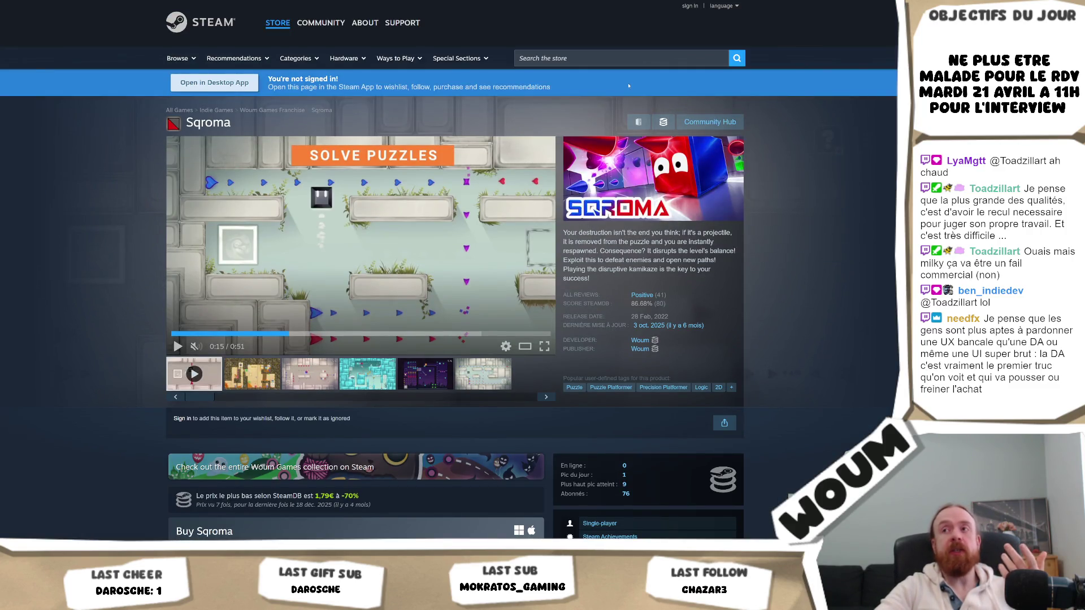
Step: Search the store for 'milky deli', open Milki Delivery, and pause its trailer
{"action": "left_click", "coordinate": [622, 58]}
{"action": "type", "text": "milk"}
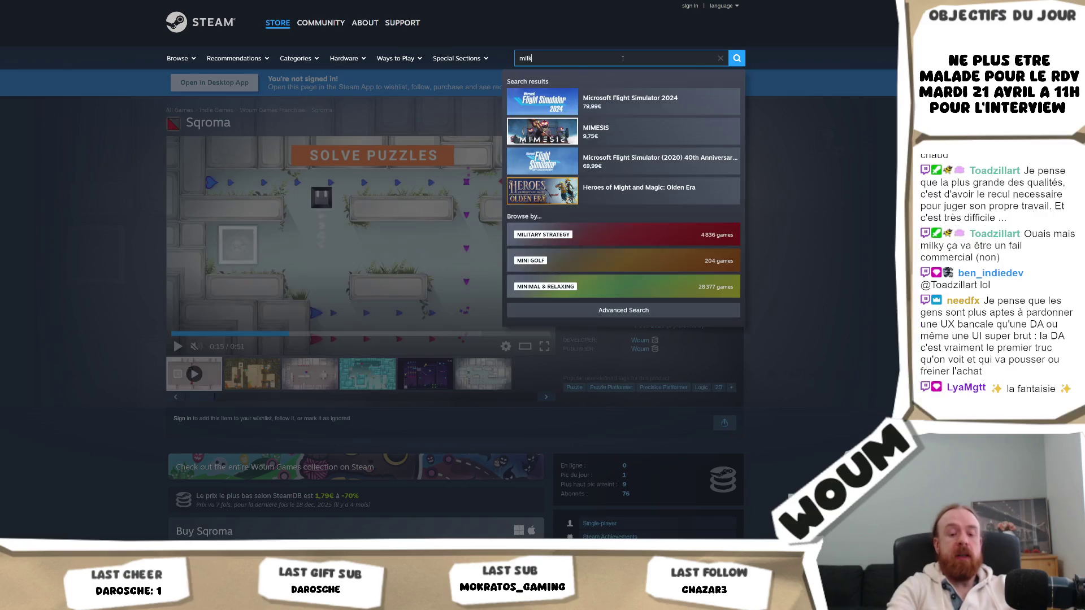
{"action": "type", "text": "y deli"}
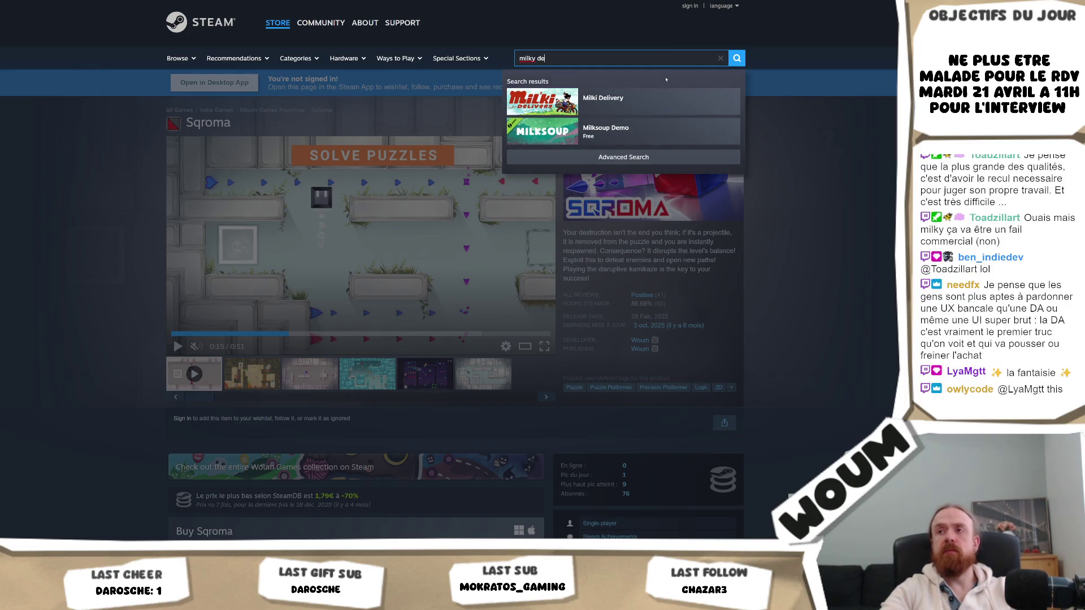
{"action": "left_click", "coordinate": [658, 101]}
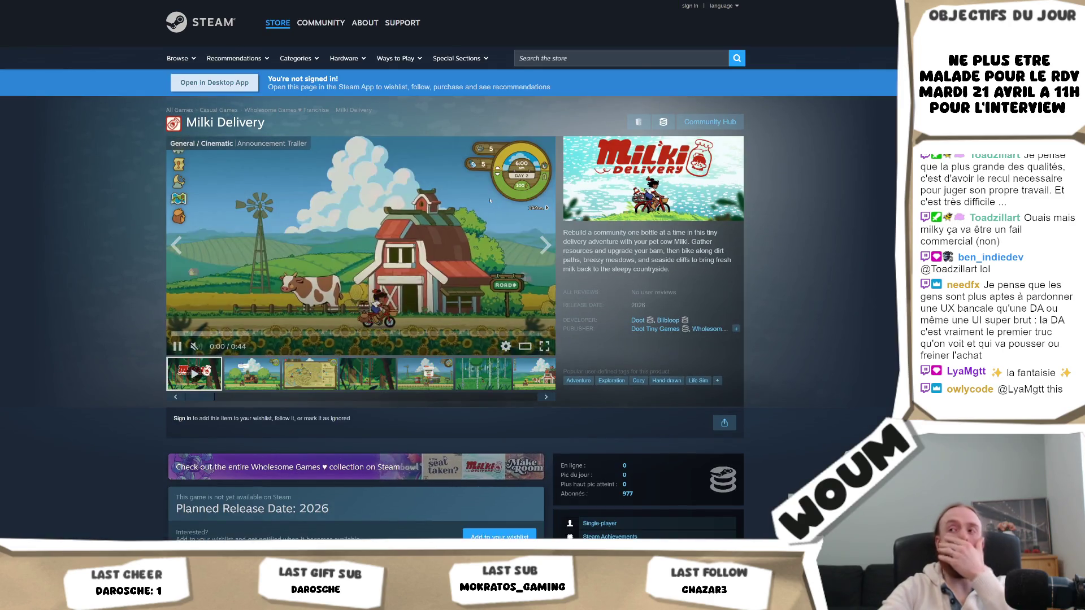
{"action": "left_click", "coordinate": [434, 228]}
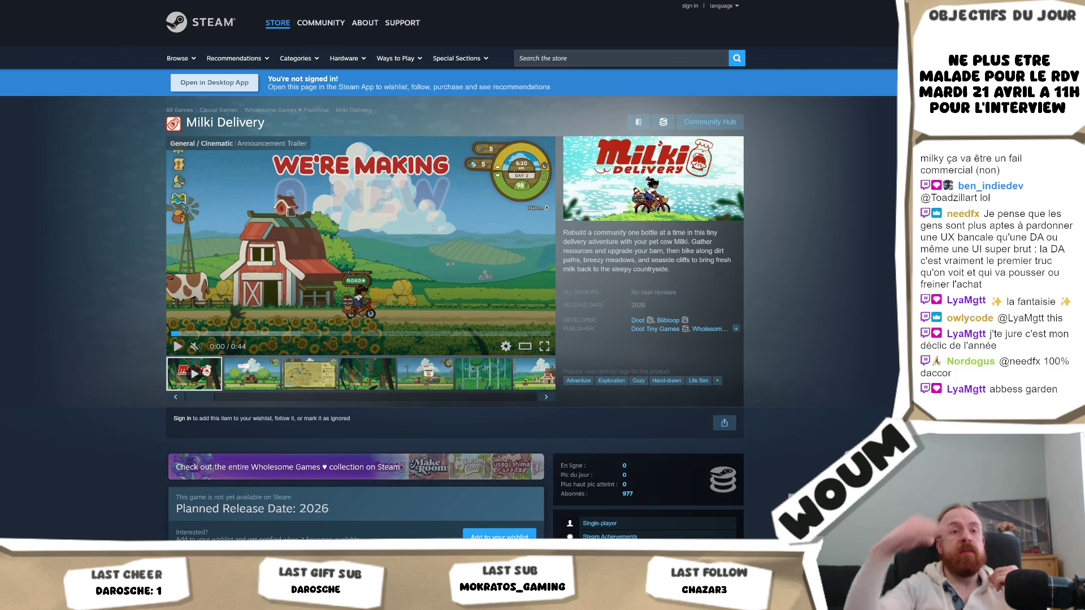
Step: Show the Milki Delivery delivery-route map screenshot in the gallery
{"action": "mouse_move", "coordinate": [424, 238]}
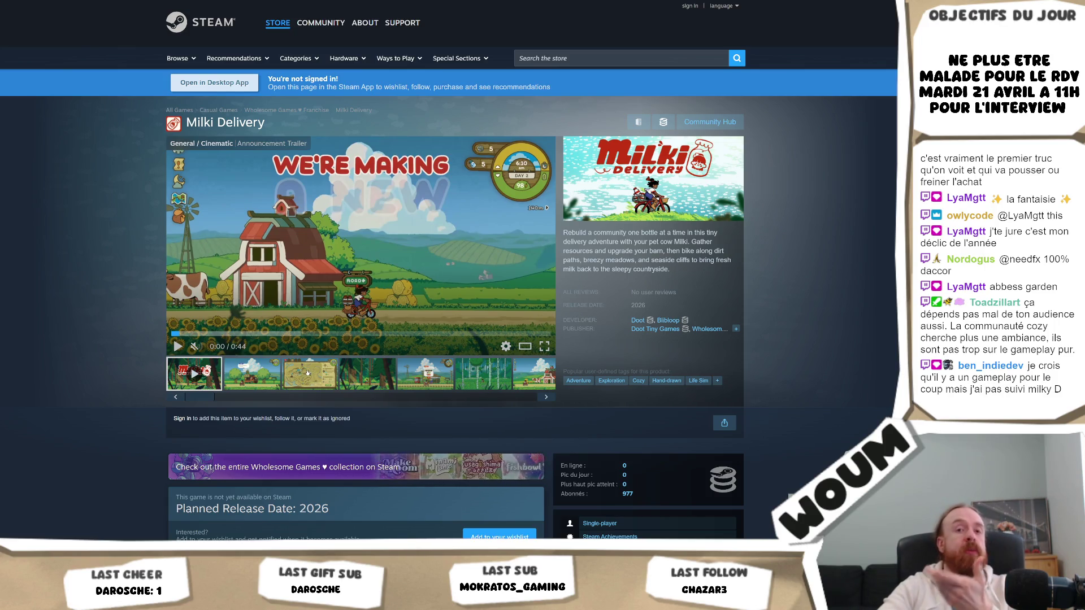
{"action": "left_click", "coordinate": [308, 373]}
Step: View the map, forest and bus-stop screenshots full-size, then focus the store search box
{"action": "left_click", "coordinate": [362, 243]}
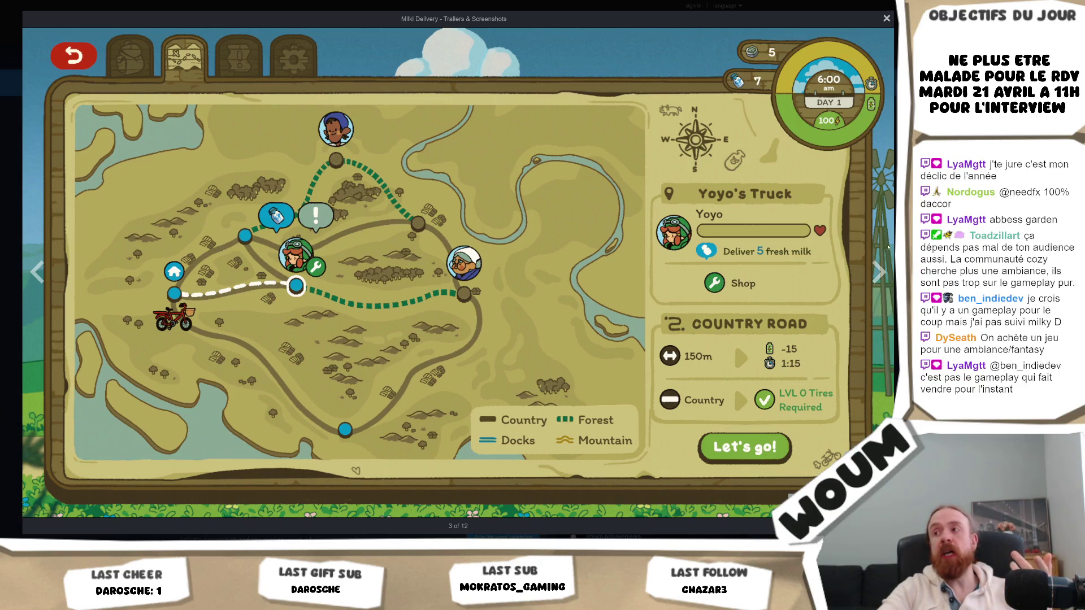
{"action": "left_click", "coordinate": [878, 273]}
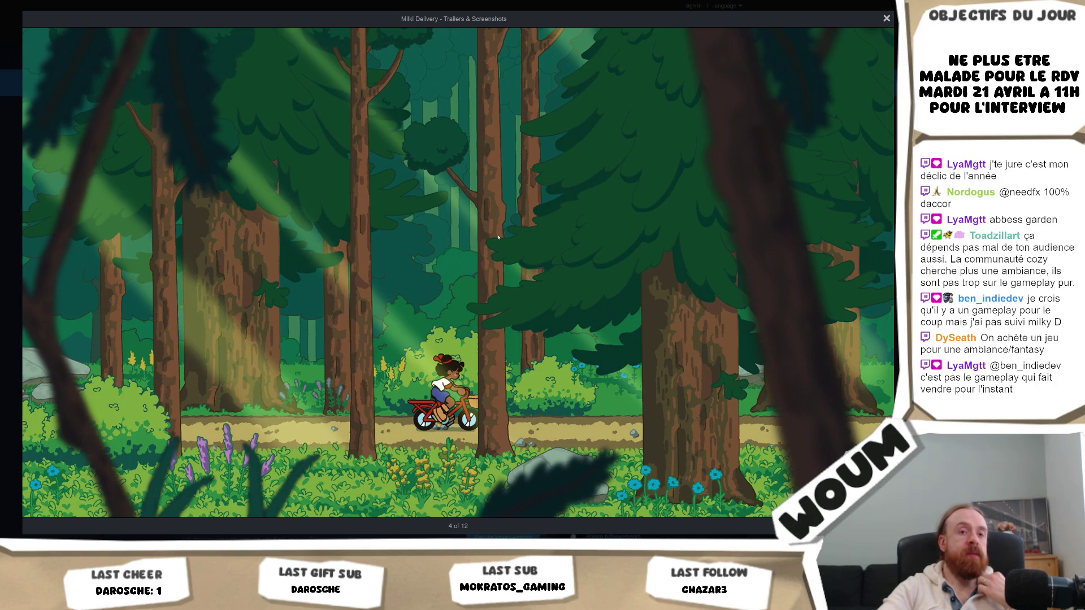
{"action": "left_click", "coordinate": [883, 276]}
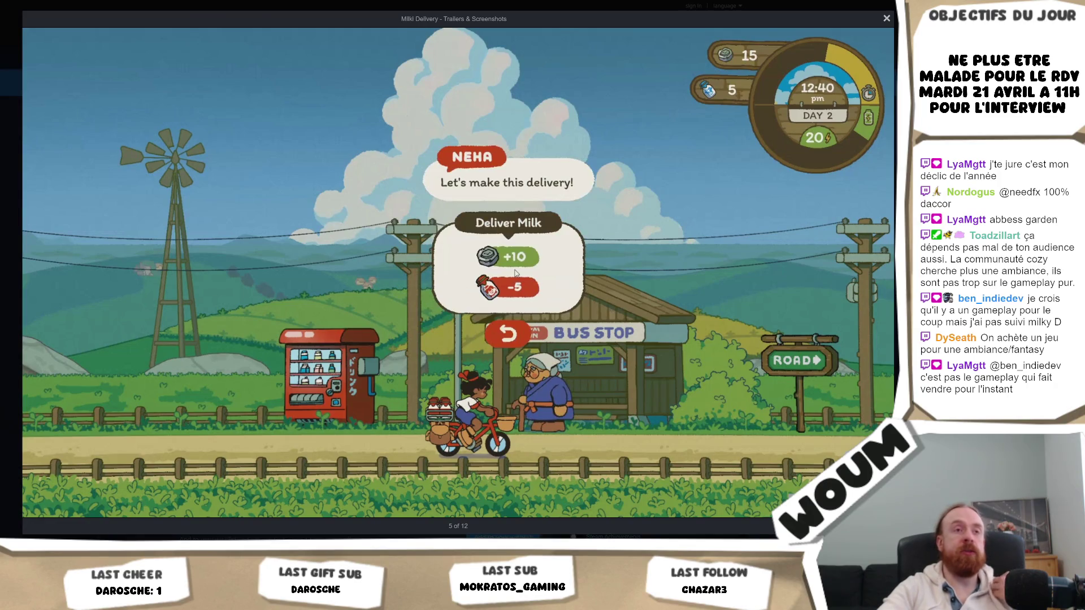
{"action": "key", "text": "Escape"}
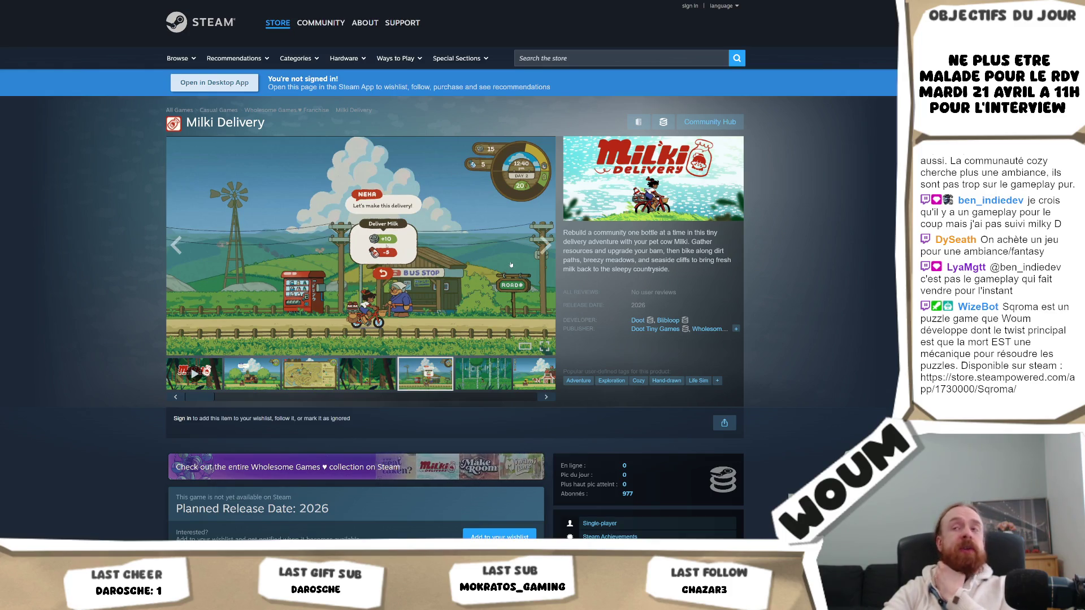
{"action": "left_click", "coordinate": [565, 58]}
Step: Search 'hade', open the Hades store page from the suggestions, and scroll down
{"action": "type", "text": "hade"}
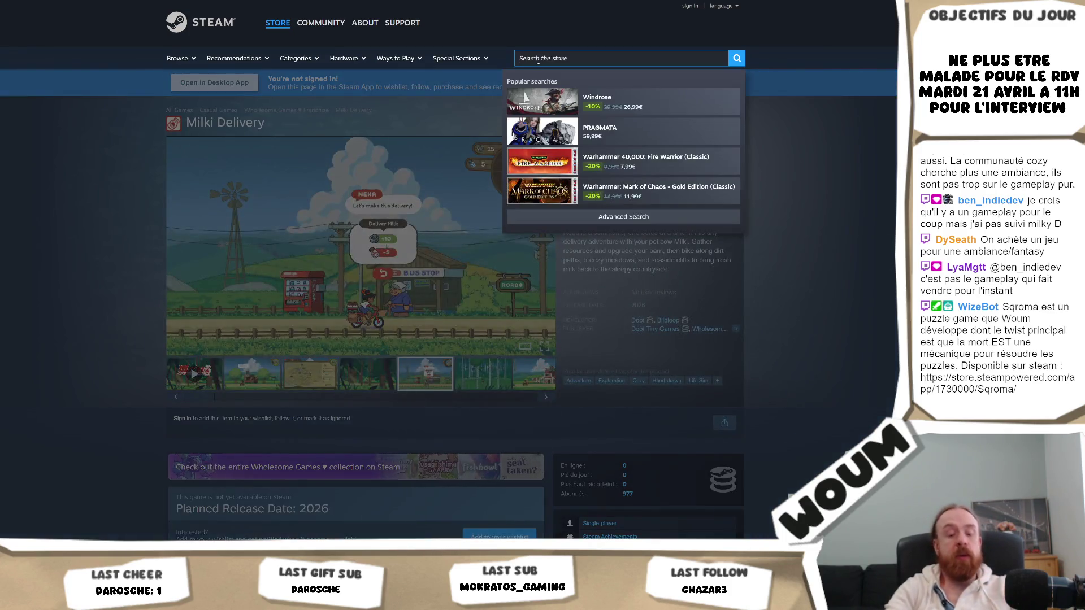
{"action": "key", "text": "Down"}
{"action": "key", "text": "Down"}
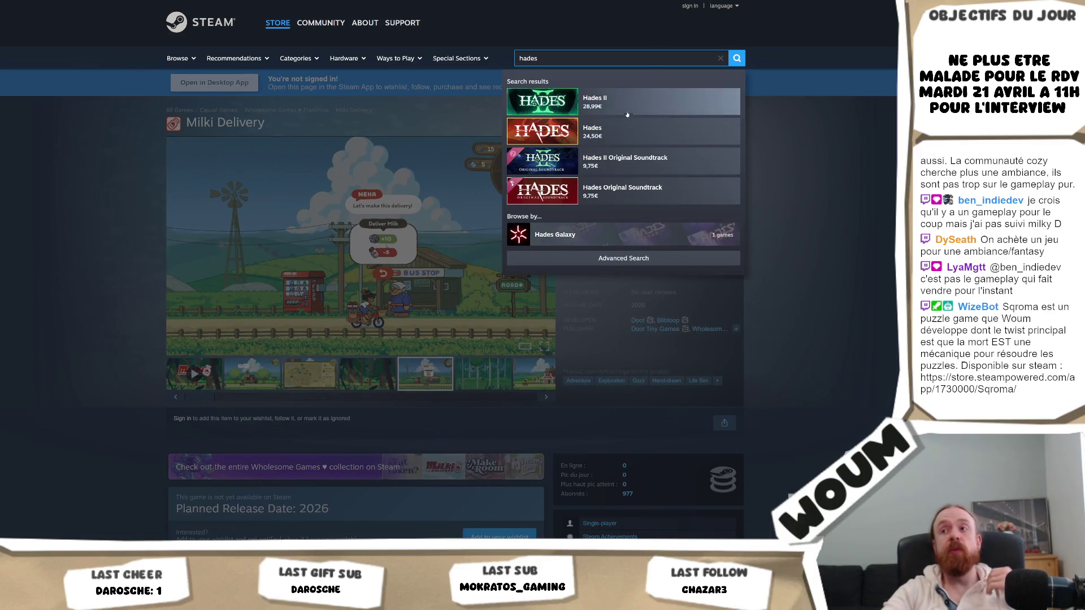
{"action": "key", "text": "Return"}
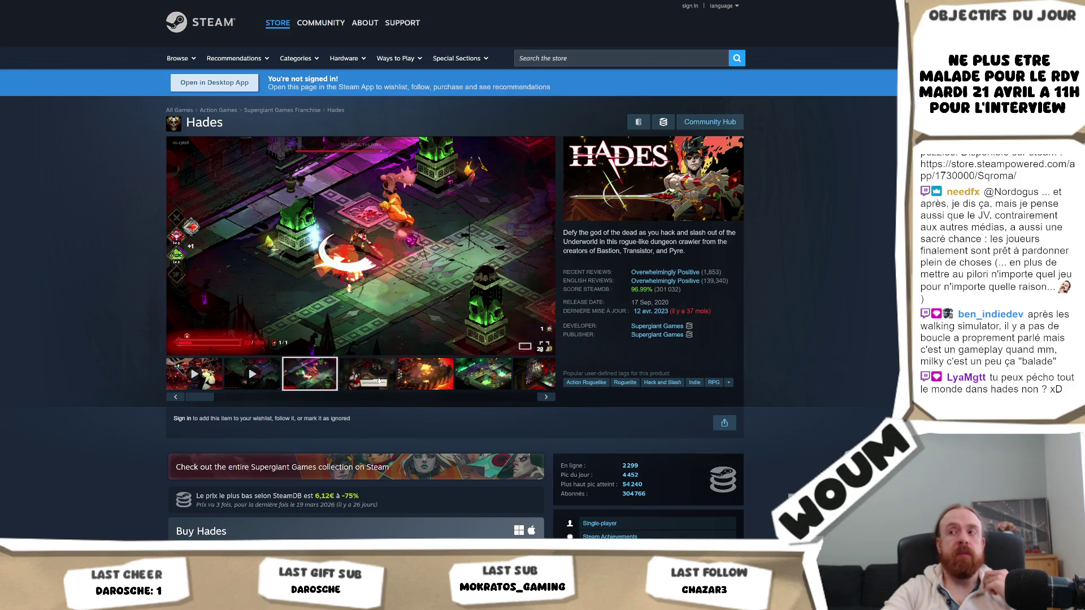
{"action": "scroll", "coordinate": [481, 269], "scroll_direction": "down", "scroll_amount": 3}
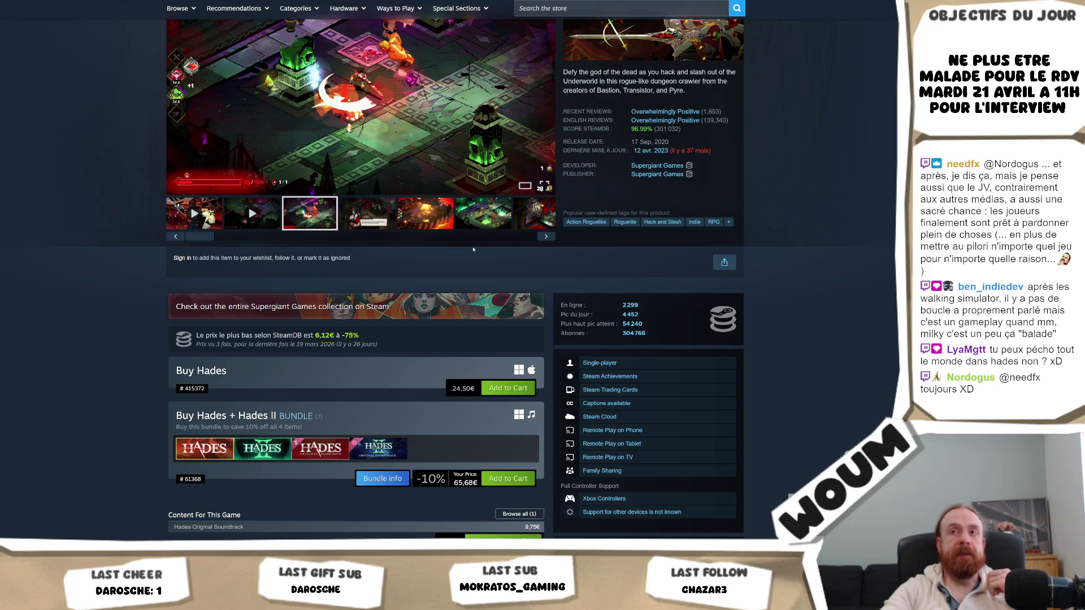
{"action": "scroll", "coordinate": [472, 250], "scroll_direction": "up", "scroll_amount": 3}
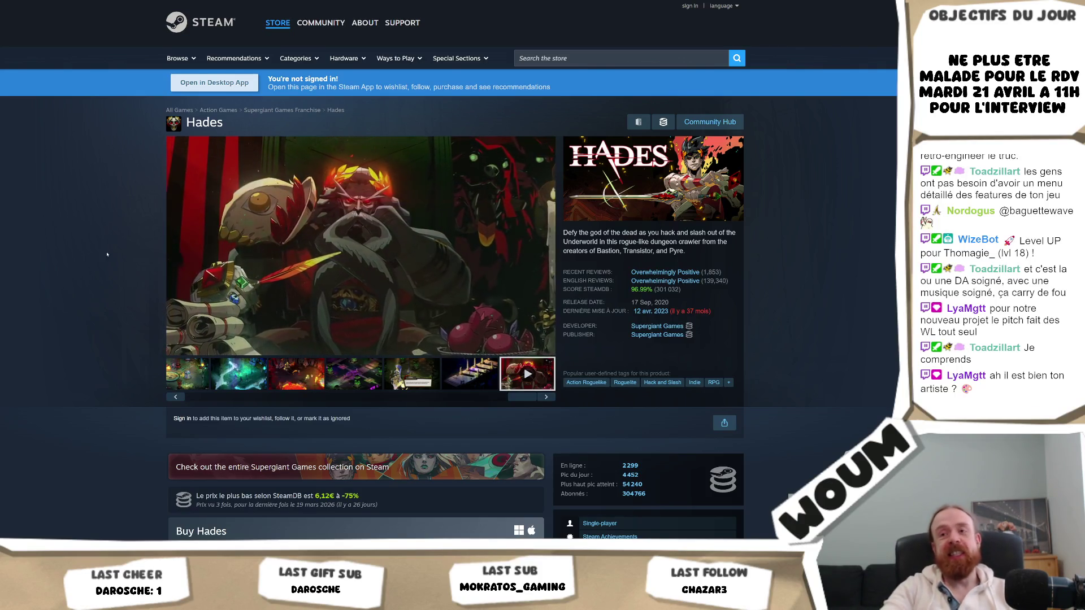
{"action": "left_click", "coordinate": [320, 376]}
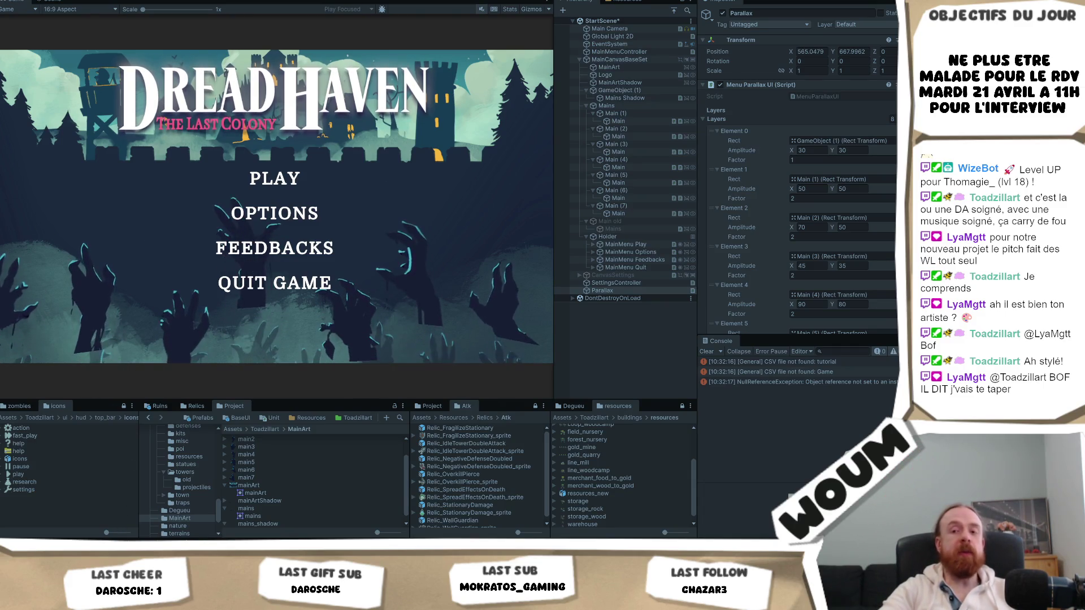
Step: Bring the Hades Steam page back in front of Unity and focus the store search box
{"action": "left_click", "coordinate": [119, 527]}
{"action": "left_click", "coordinate": [583, 55]}
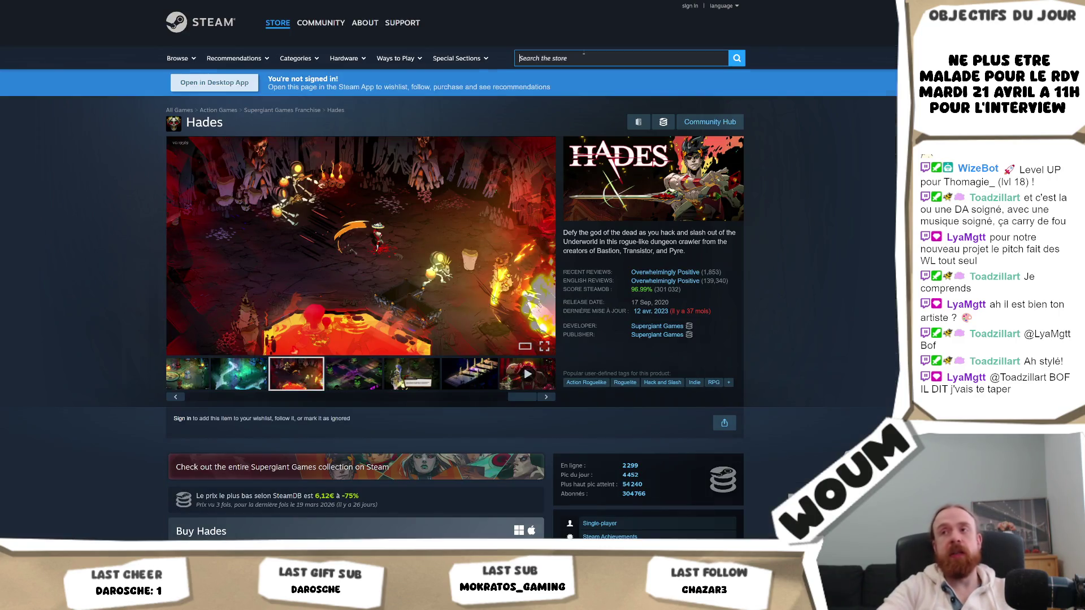
Step: Search 'dreadhav', open Dreadhaven: Prototype, and enlarge its third screenshot full-screen
{"action": "type", "text": "dreadhav"}
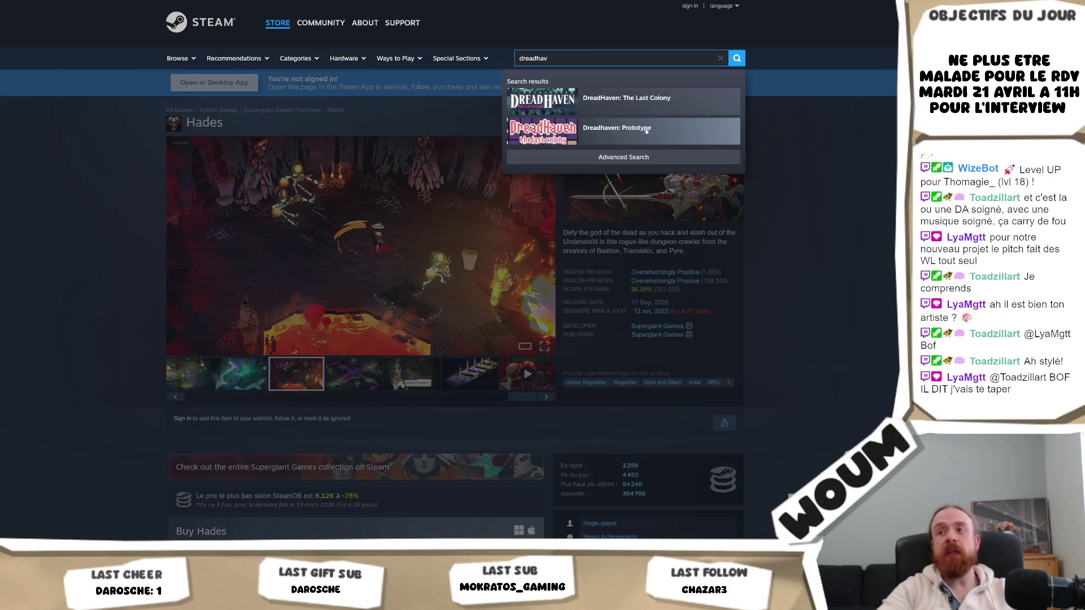
{"action": "left_click", "coordinate": [616, 127]}
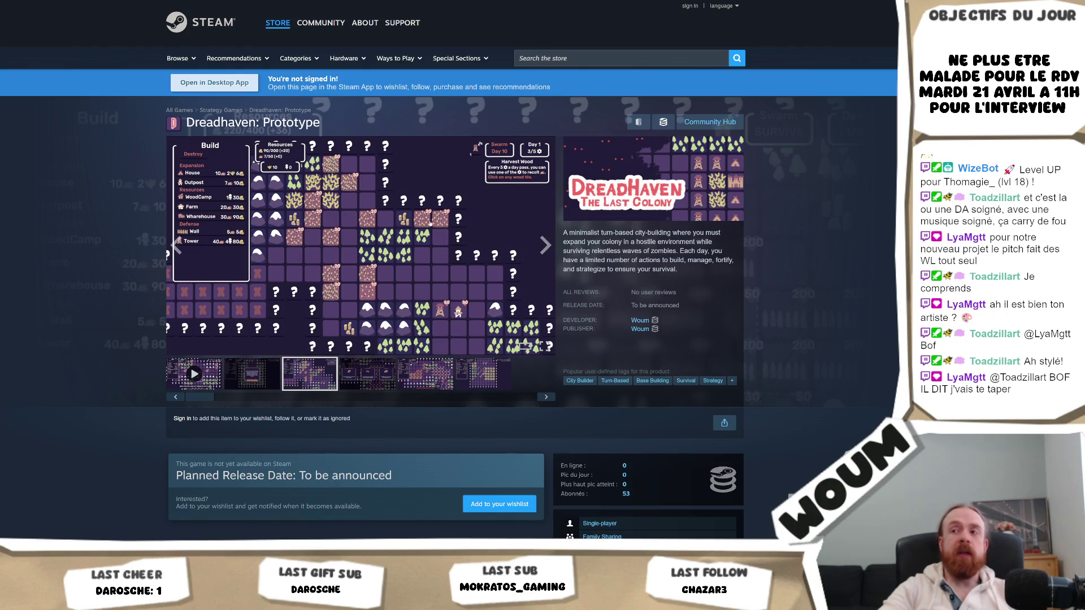
{"action": "left_click", "coordinate": [422, 260]}
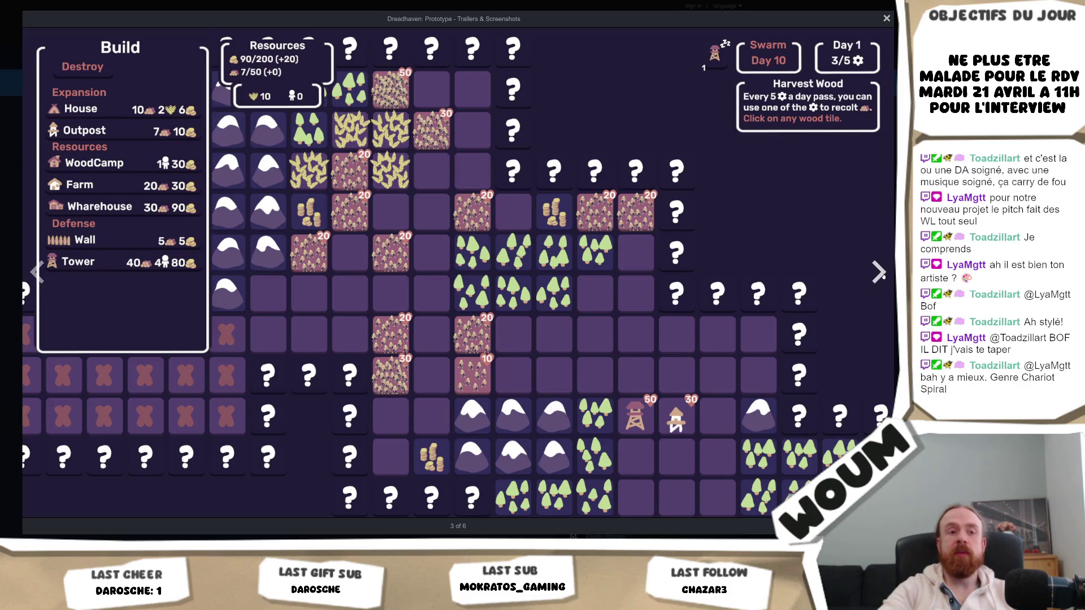
Step: Advance two Dreadhaven screenshots to the swarm-warning image, then close the full-screen viewer
{"action": "left_click", "coordinate": [515, 379]}
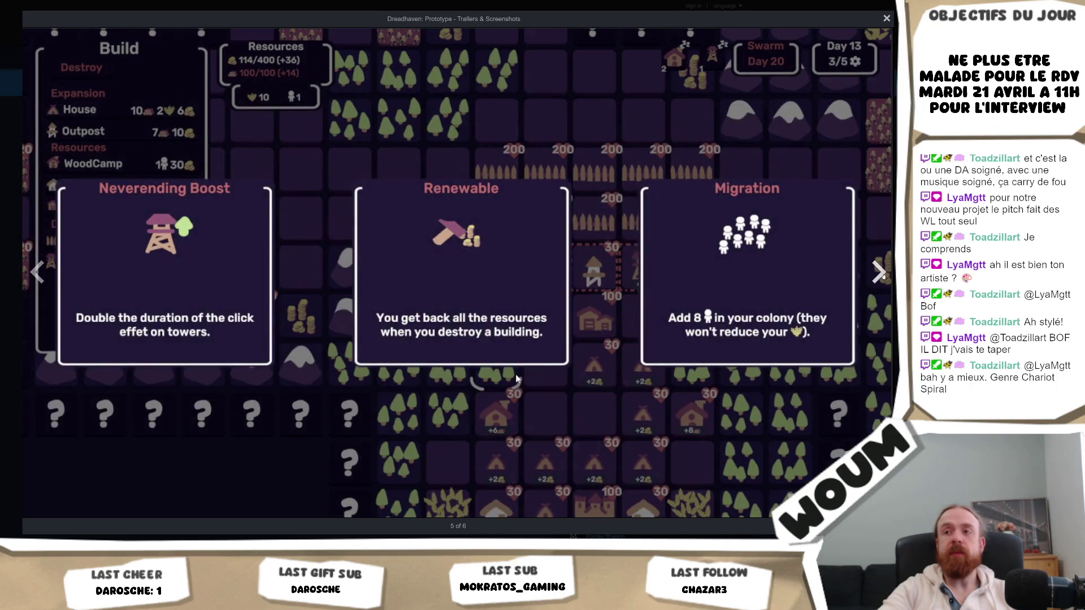
{"action": "left_click", "coordinate": [515, 374]}
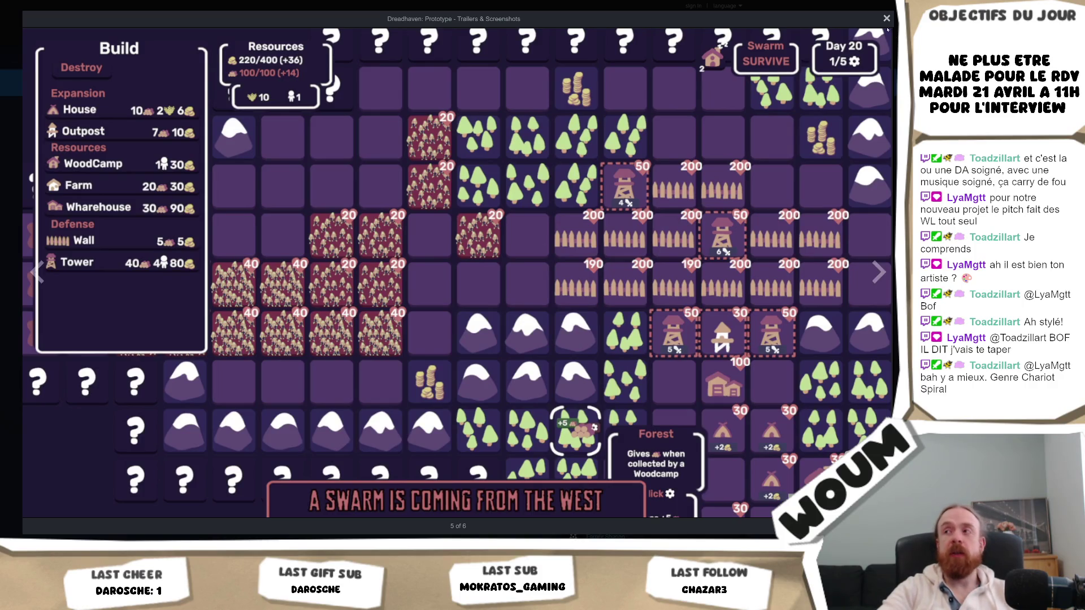
{"action": "left_click", "coordinate": [887, 18]}
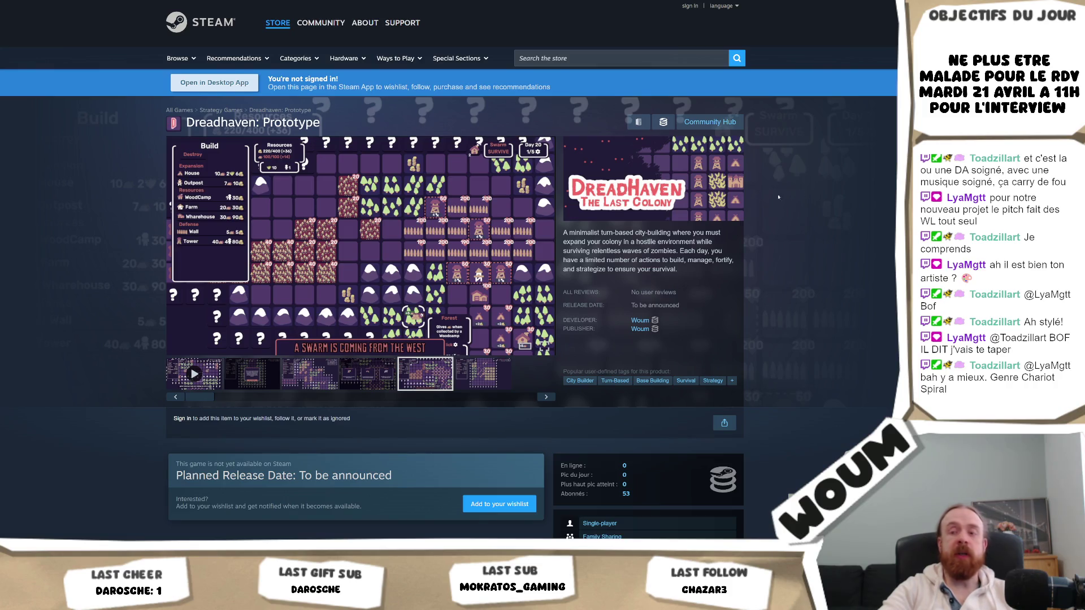
Step: Search the Steam store for 'sol cesto'
{"action": "mouse_move", "coordinate": [543, 193]}
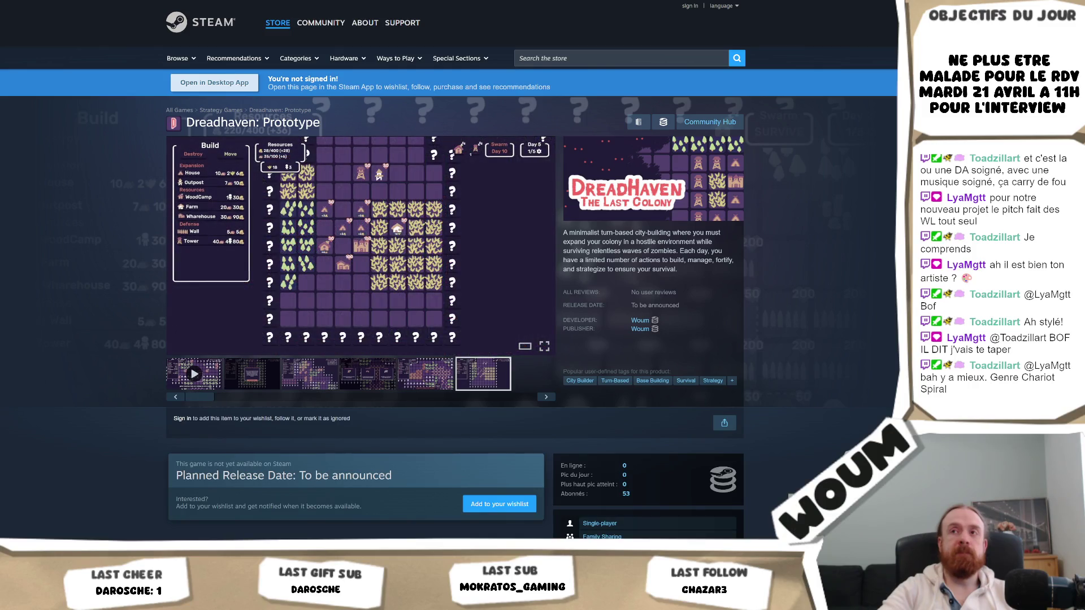
{"action": "mouse_move", "coordinate": [183, 186]}
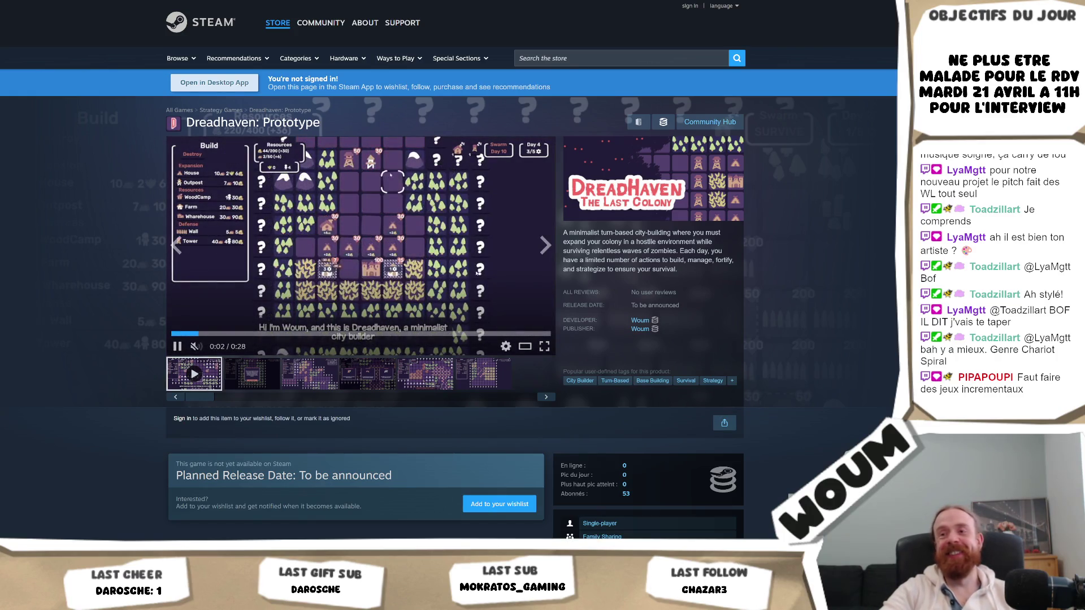
{"action": "left_click", "coordinate": [596, 57]}
{"action": "type", "text": "sol cesto"}
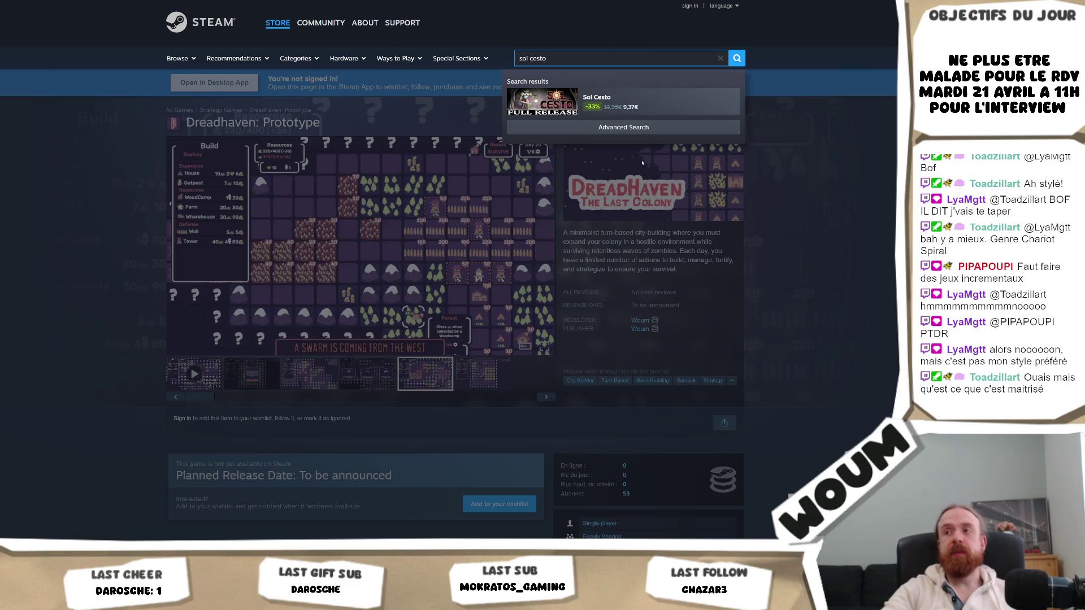
Step: Open the Sol Cesto result and enlarge its third screenshot, image 3 of 13, to full screen
{"action": "left_click", "coordinate": [621, 102]}
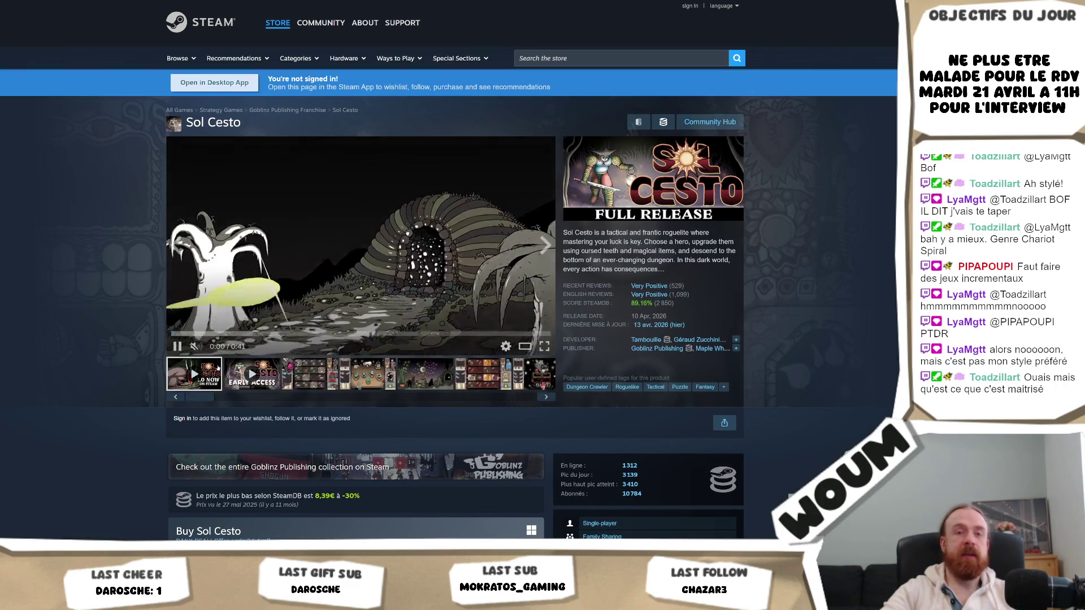
{"action": "left_click", "coordinate": [315, 378]}
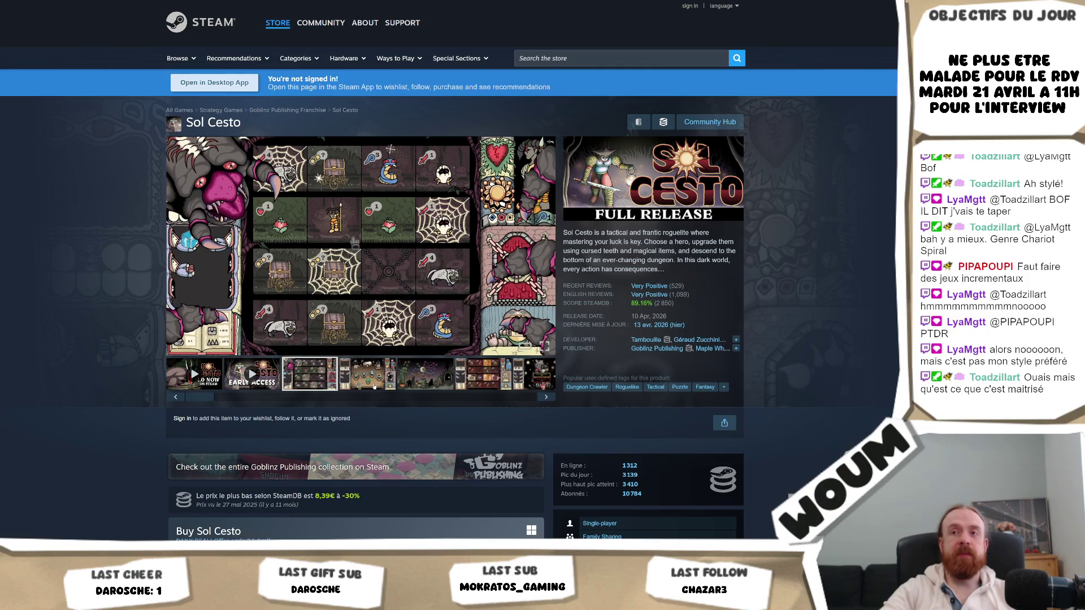
{"action": "left_click", "coordinate": [362, 249]}
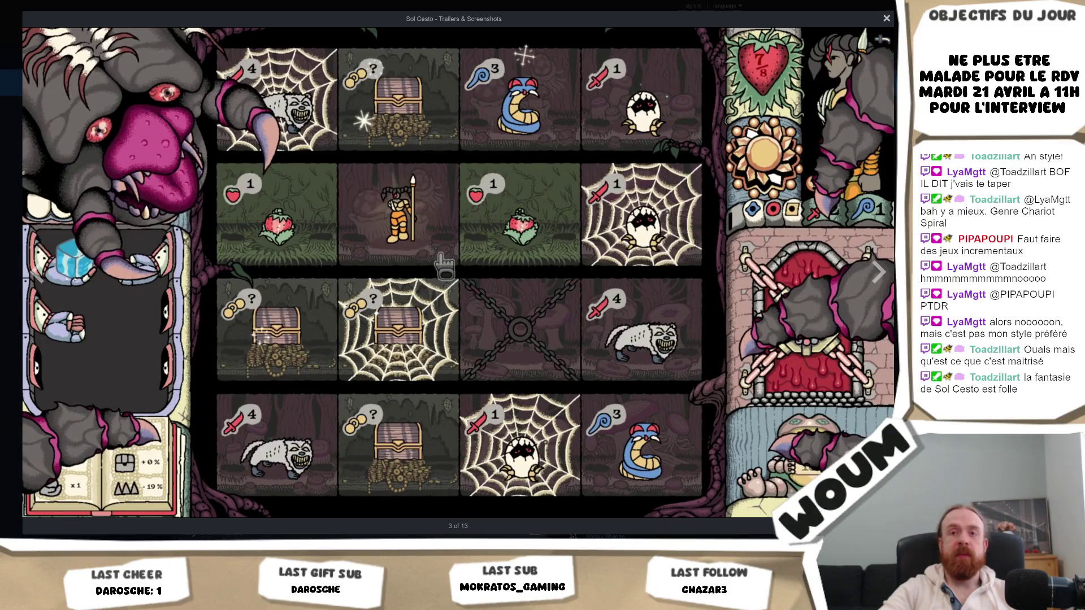
Step: Step back to the first Sol Cesto trailer, then forward through the screenshots to 10 of 13
{"action": "left_click", "coordinate": [39, 275]}
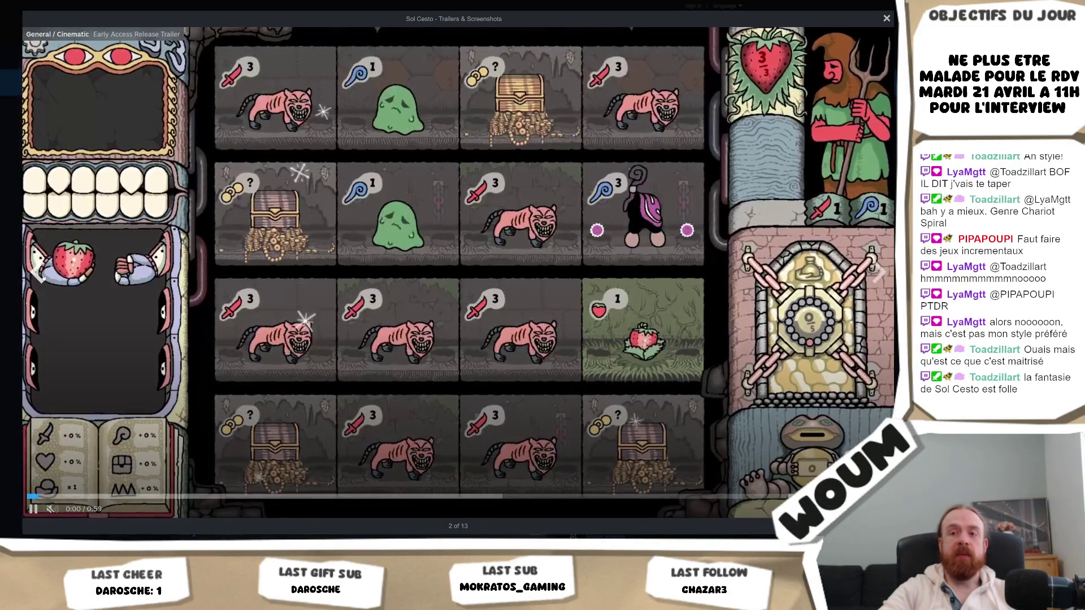
{"action": "left_click", "coordinate": [38, 275]}
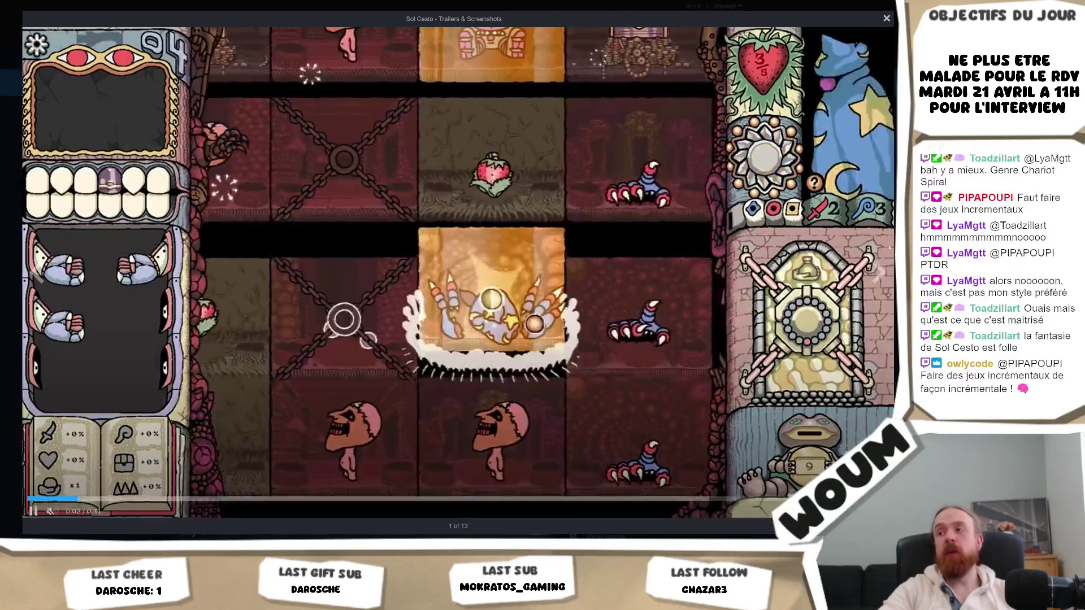
{"action": "left_click", "coordinate": [877, 274]}
{"action": "left_click", "coordinate": [877, 274]}
{"action": "left_click", "coordinate": [877, 274]}
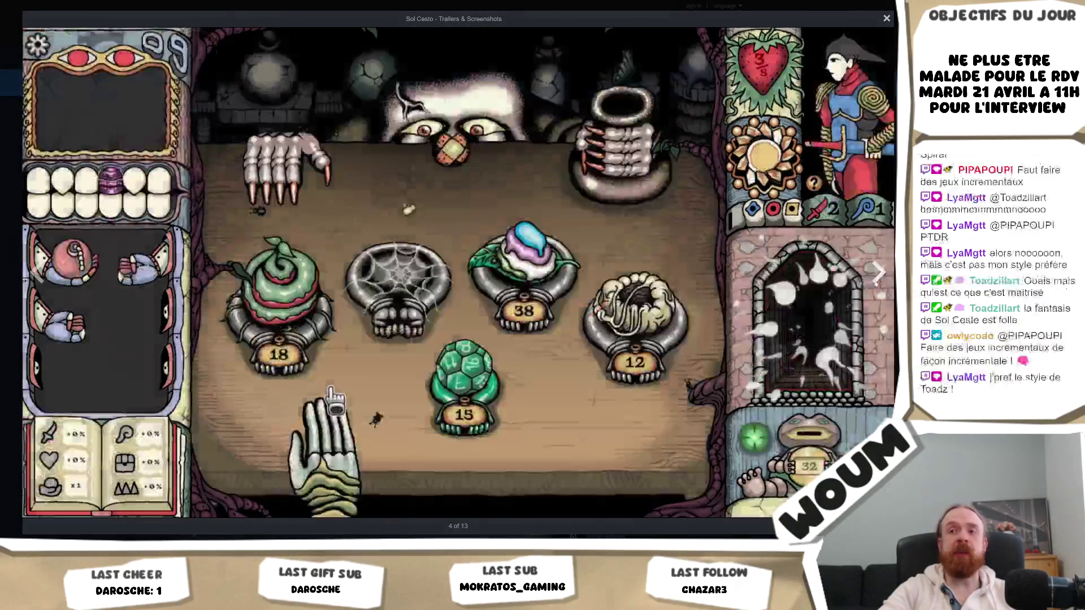
{"action": "left_click", "coordinate": [877, 274]}
{"action": "left_click", "coordinate": [876, 276]}
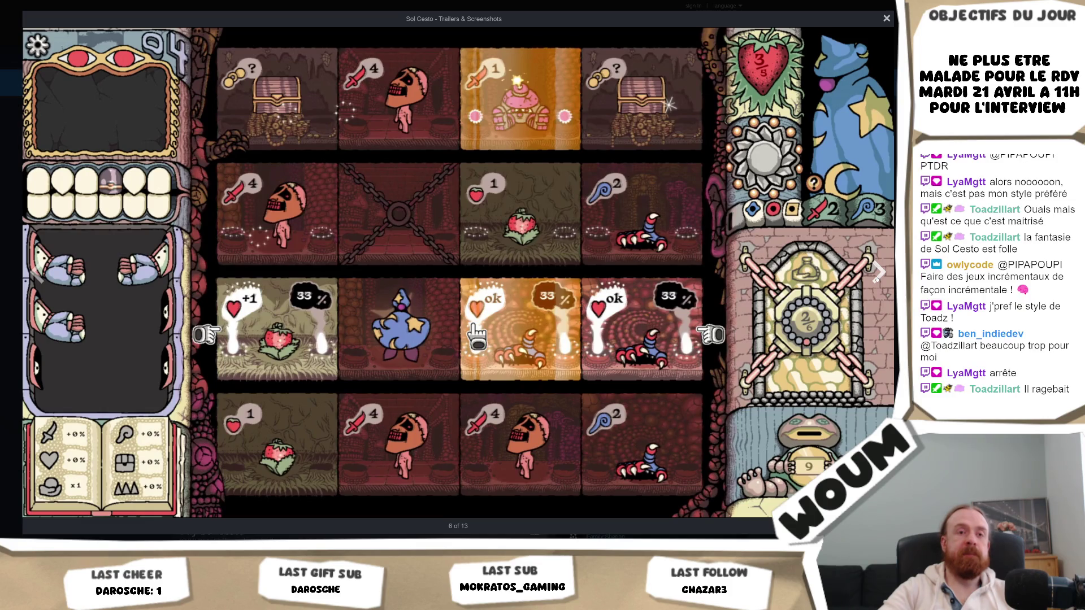
{"action": "left_click", "coordinate": [877, 273]}
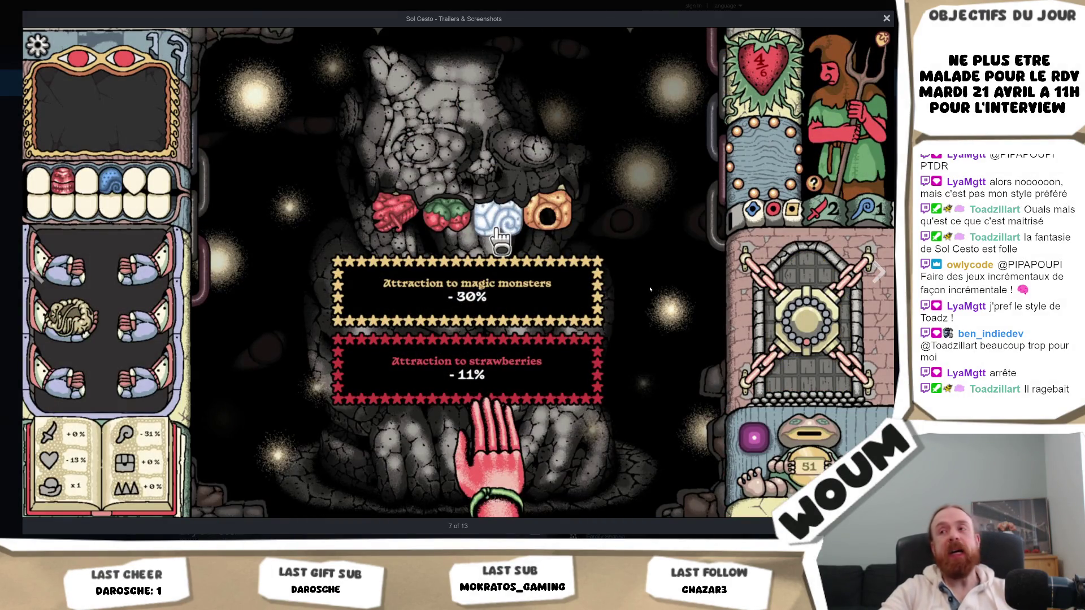
{"action": "left_click", "coordinate": [877, 271]}
{"action": "left_click", "coordinate": [878, 272]}
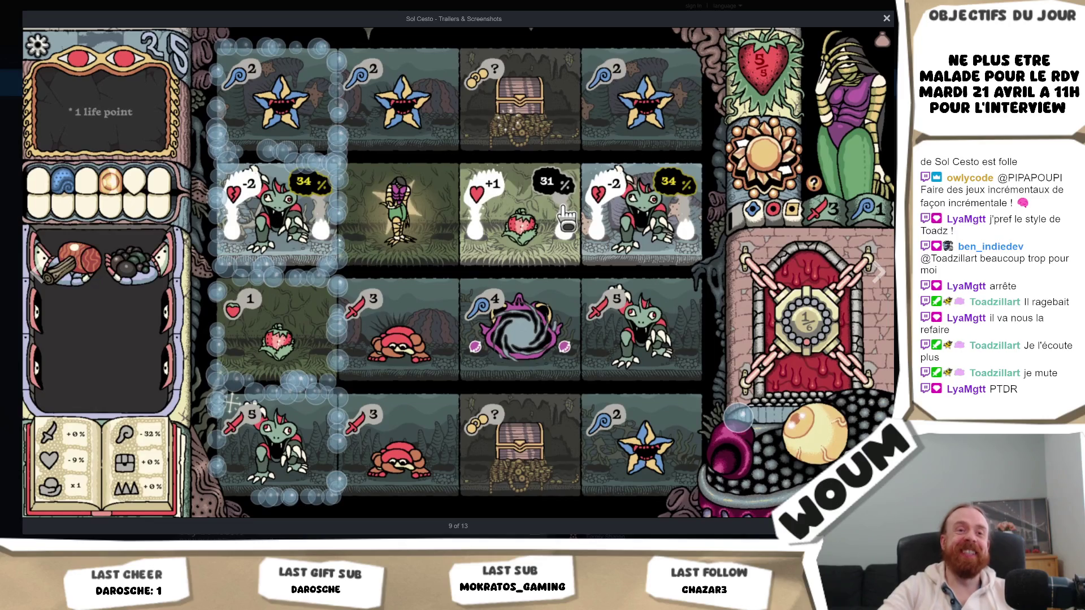
{"action": "left_click", "coordinate": [879, 273]}
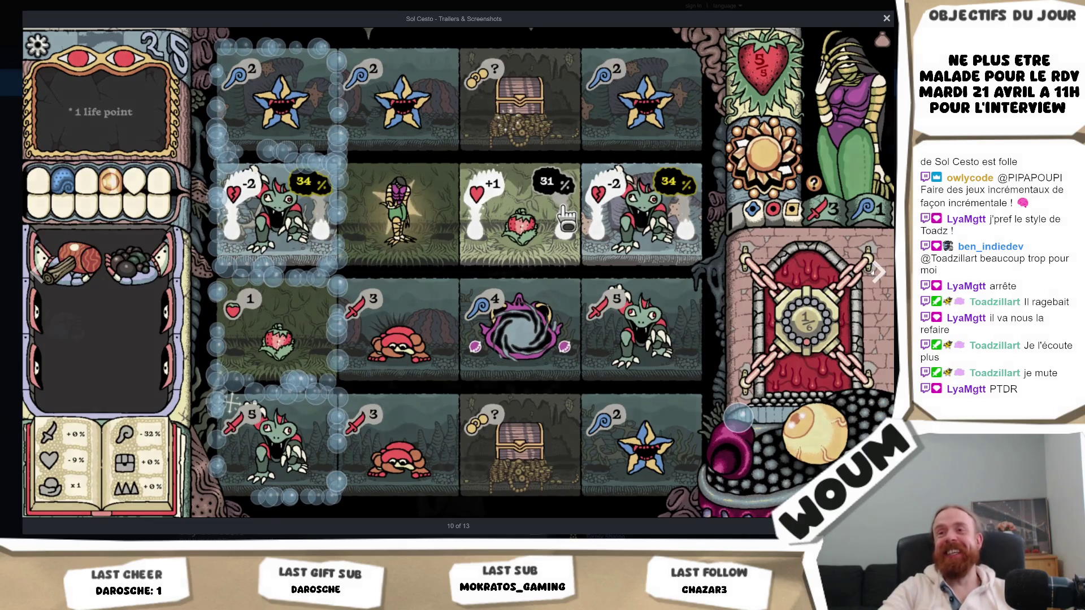
Step: Cycle from image 9 through 13, past the trailer, to 6 of 13, then close the gallery
{"action": "left_click", "coordinate": [37, 275]}
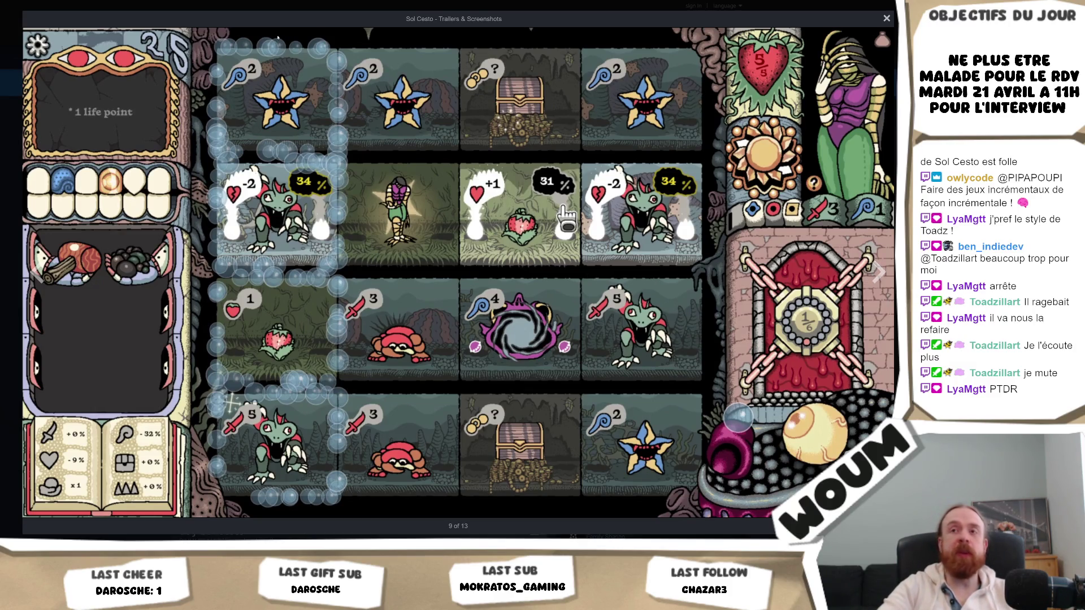
{"action": "left_click", "coordinate": [883, 268]}
{"action": "left_click", "coordinate": [883, 271]}
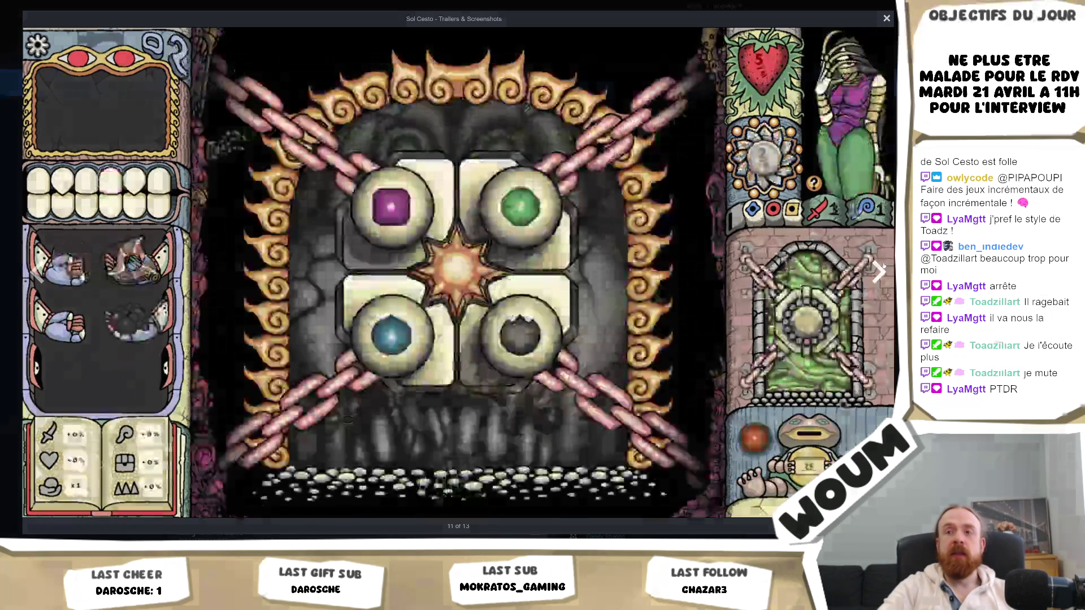
{"action": "left_click", "coordinate": [883, 271]}
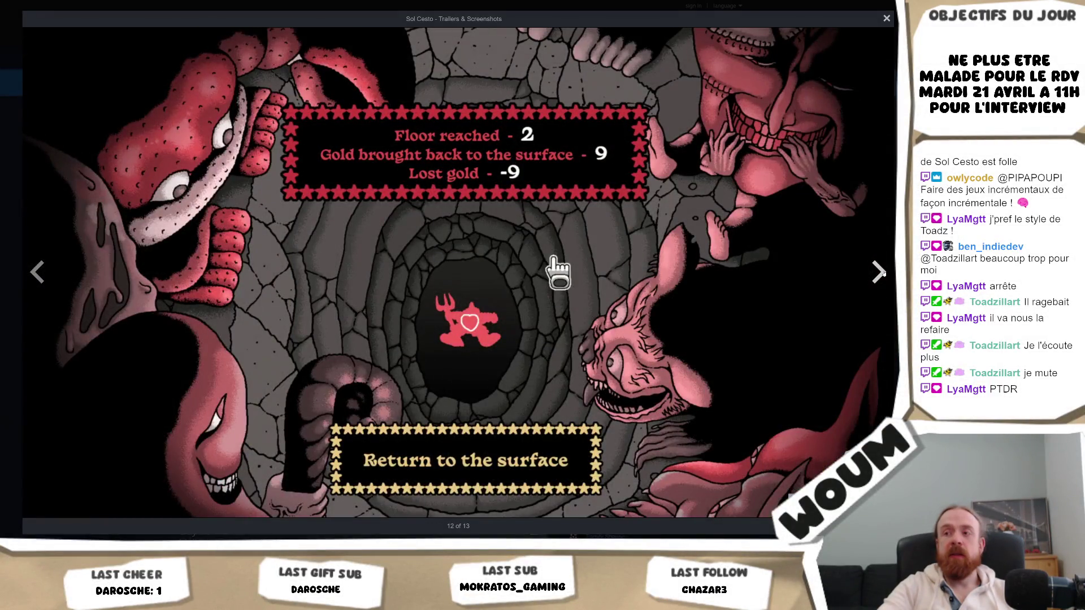
{"action": "left_click", "coordinate": [882, 272]}
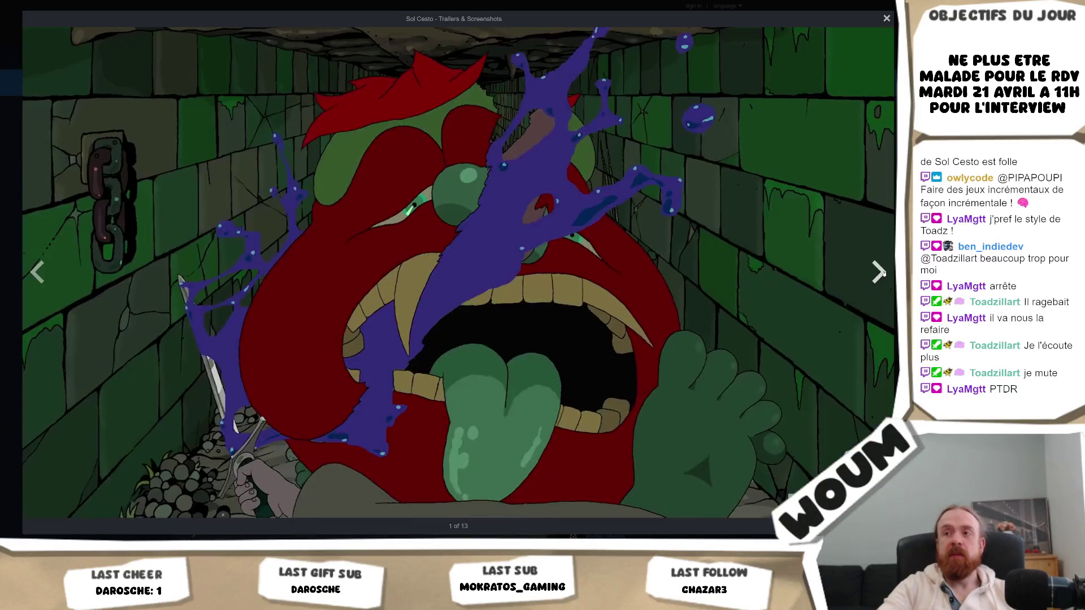
{"action": "left_click", "coordinate": [882, 271]}
{"action": "left_click", "coordinate": [883, 272]}
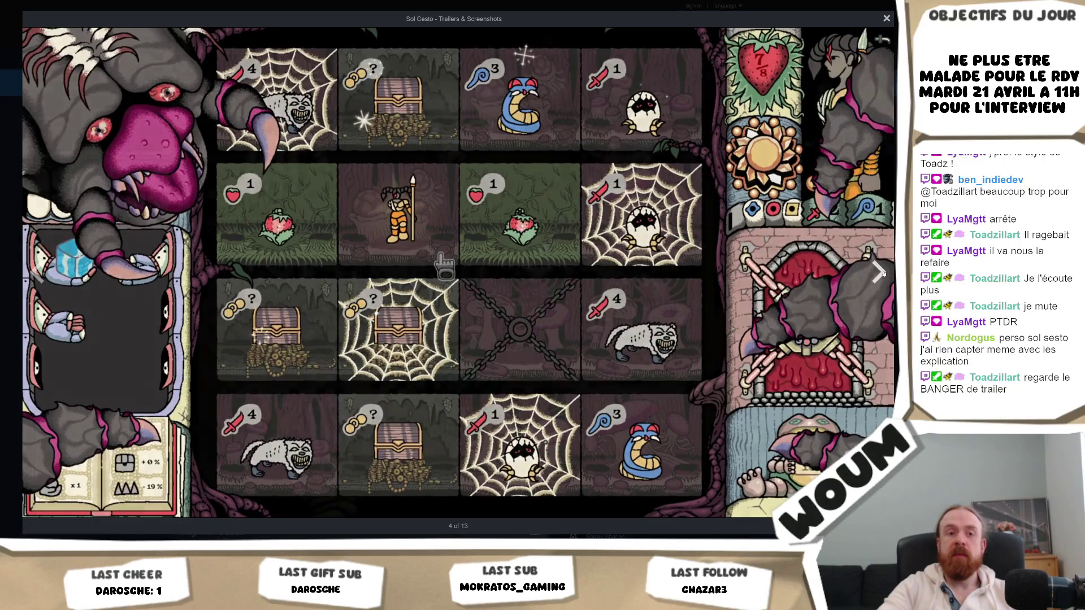
{"action": "left_click", "coordinate": [883, 274]}
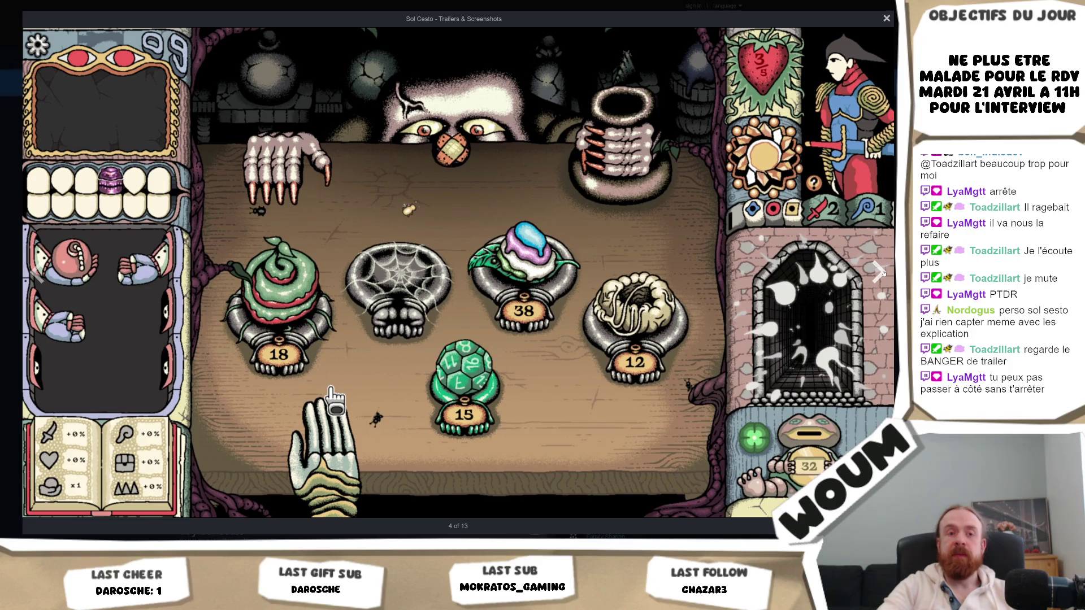
{"action": "left_click", "coordinate": [883, 273]}
{"action": "left_click", "coordinate": [883, 274]}
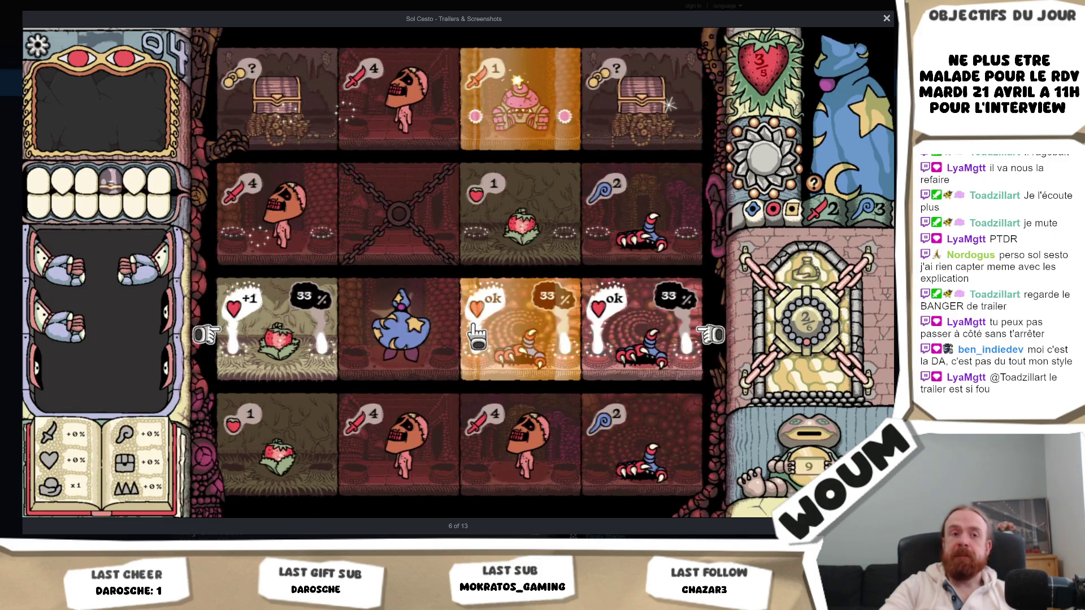
{"action": "key", "text": "Escape"}
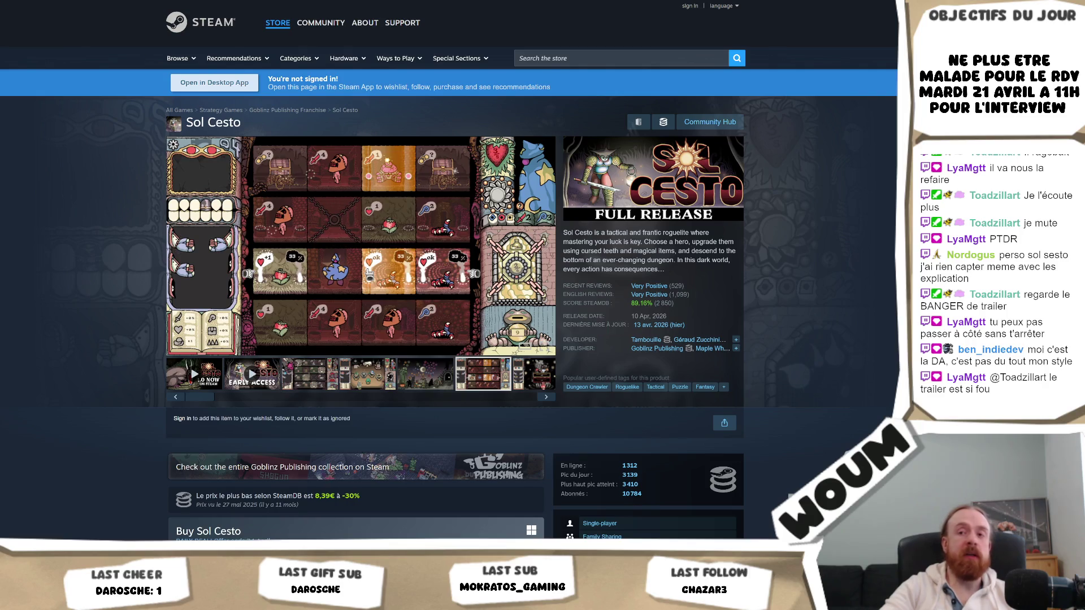
Step: Scroll past Sol Cesto's 9,37€ (-33%) purchase options and bundles to About This Game
{"action": "scroll", "coordinate": [79, 305], "scroll_direction": "down", "scroll_amount": 4}
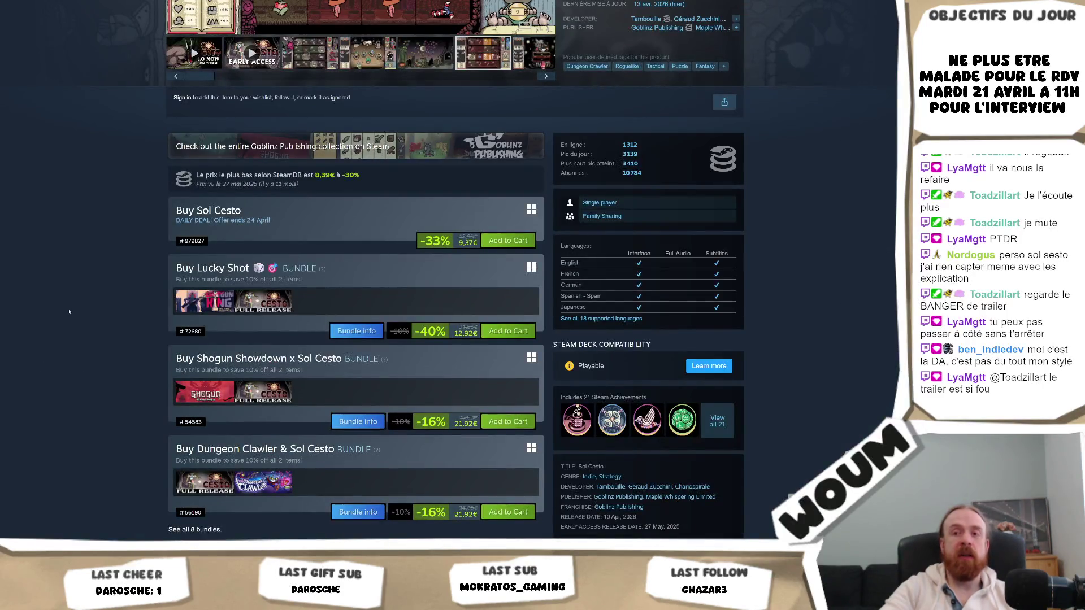
{"action": "scroll", "coordinate": [69, 311], "scroll_direction": "down", "scroll_amount": 10}
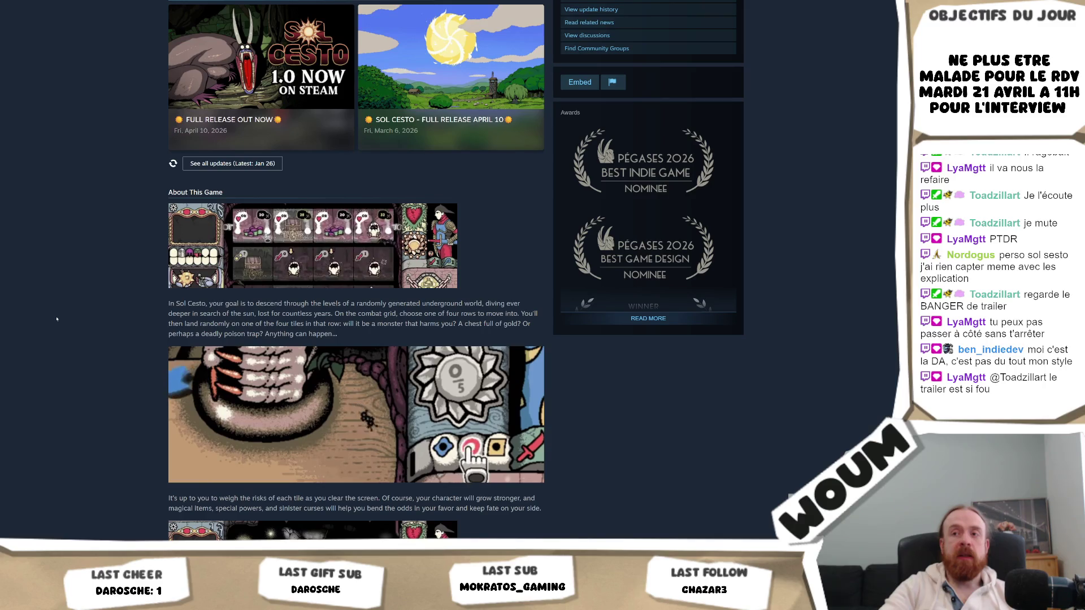
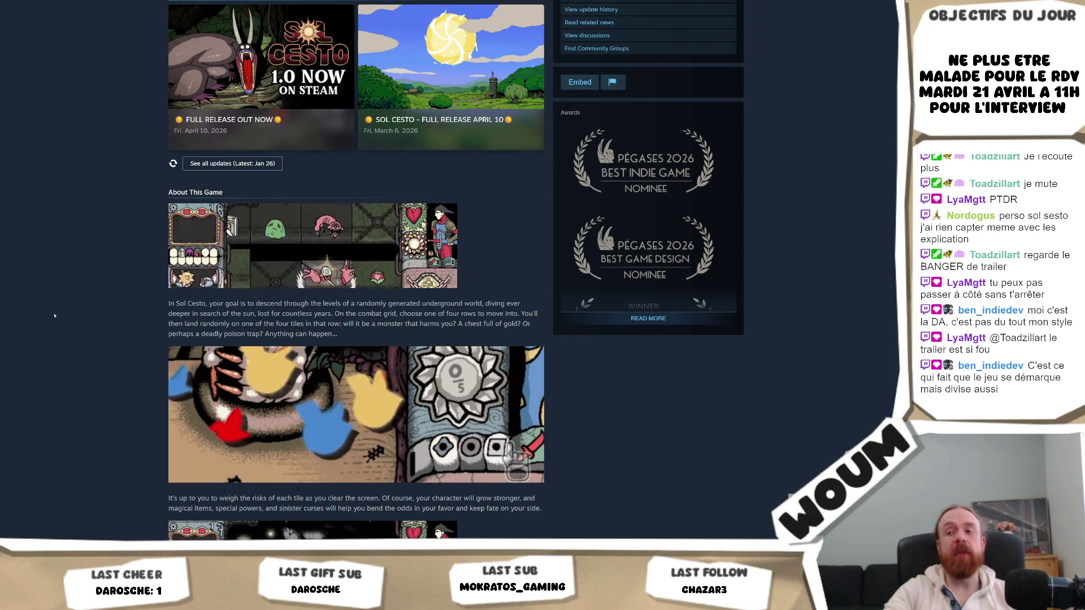
Step: Scroll through Sol Cesto's About This Game text and Features list, then back to the top
{"action": "scroll", "coordinate": [56, 314], "scroll_direction": "down", "scroll_amount": 3}
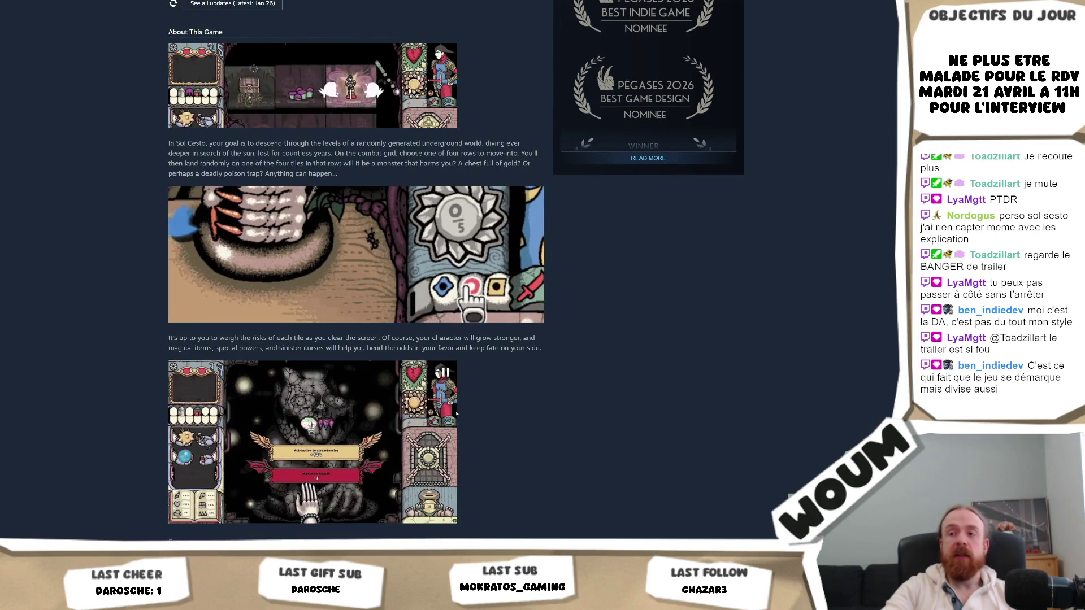
{"action": "scroll", "coordinate": [694, 362], "scroll_direction": "down", "scroll_amount": 6}
{"action": "scroll", "coordinate": [695, 360], "scroll_direction": "up", "scroll_amount": 9}
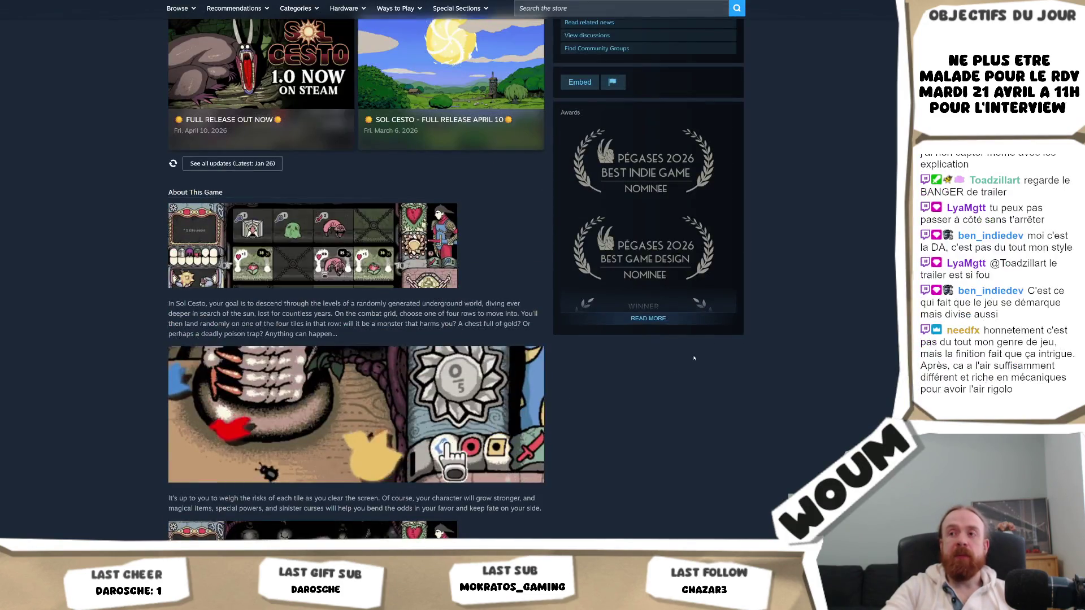
{"action": "scroll", "coordinate": [694, 357], "scroll_direction": "down", "scroll_amount": 6}
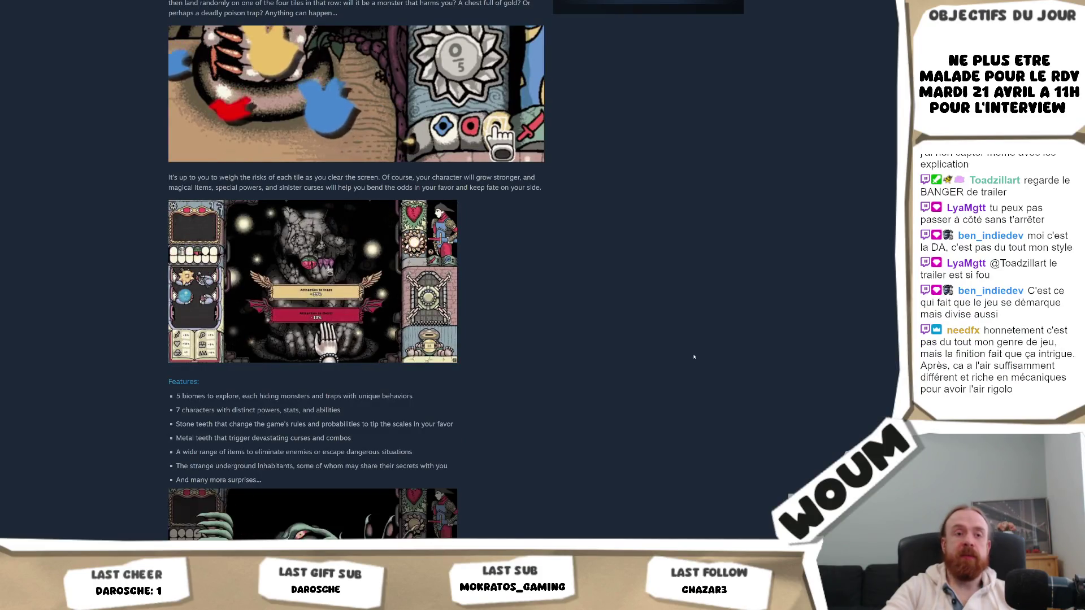
{"action": "scroll", "coordinate": [694, 357], "scroll_direction": "up", "scroll_amount": 1}
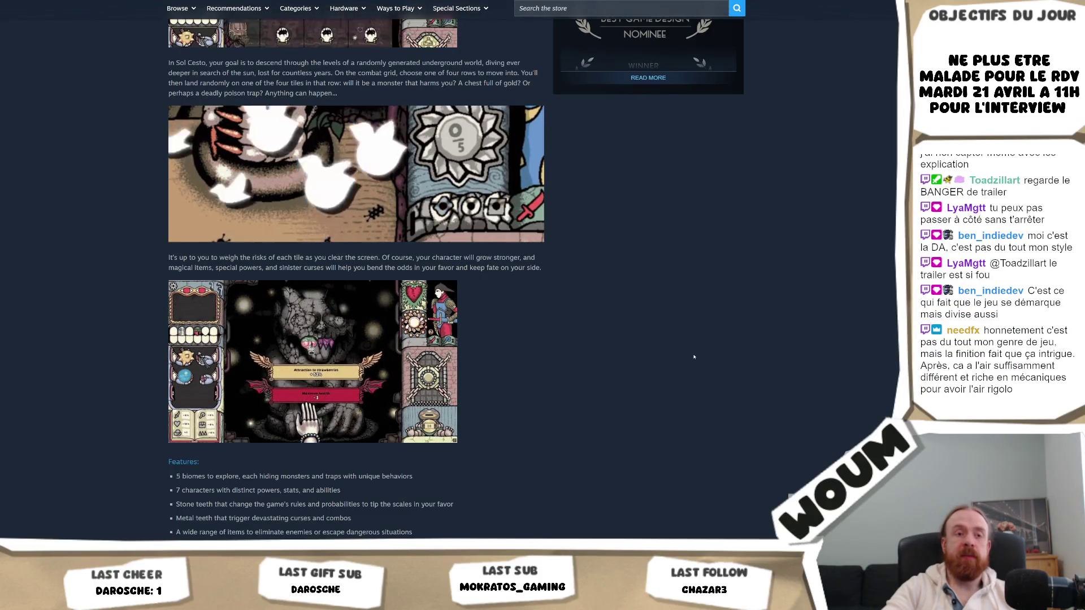
{"action": "scroll", "coordinate": [694, 357], "scroll_direction": "up", "scroll_amount": 15}
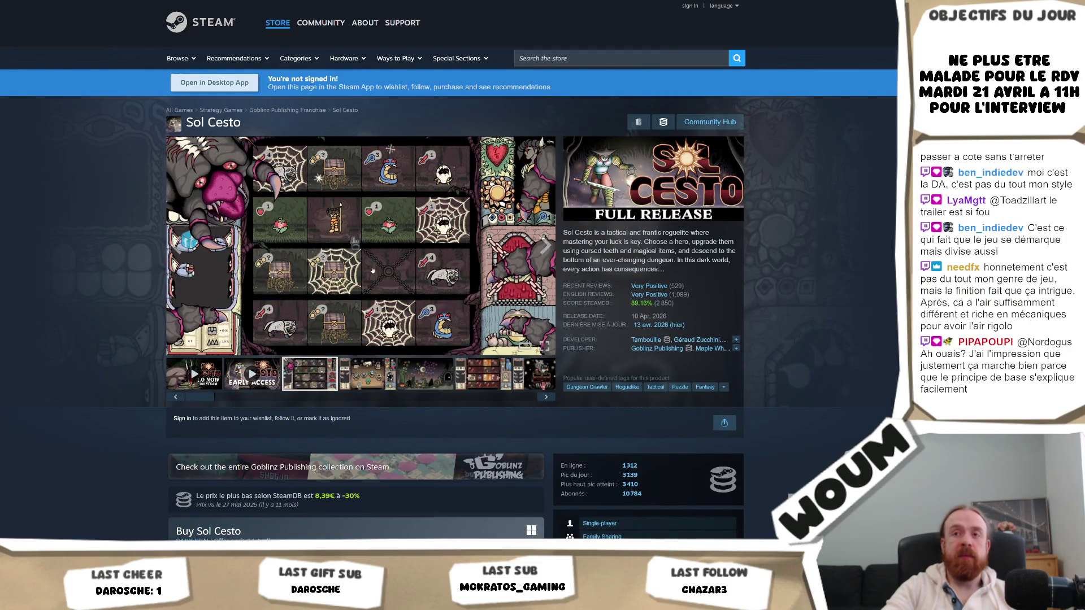
{"action": "left_click", "coordinate": [372, 270]}
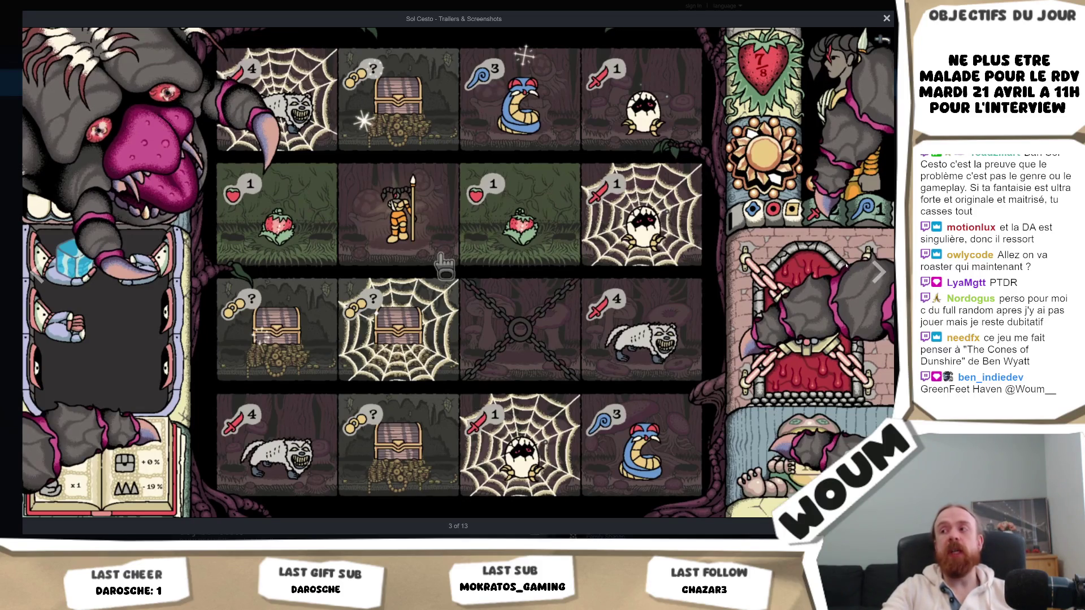
{"action": "left_click", "coordinate": [876, 271]}
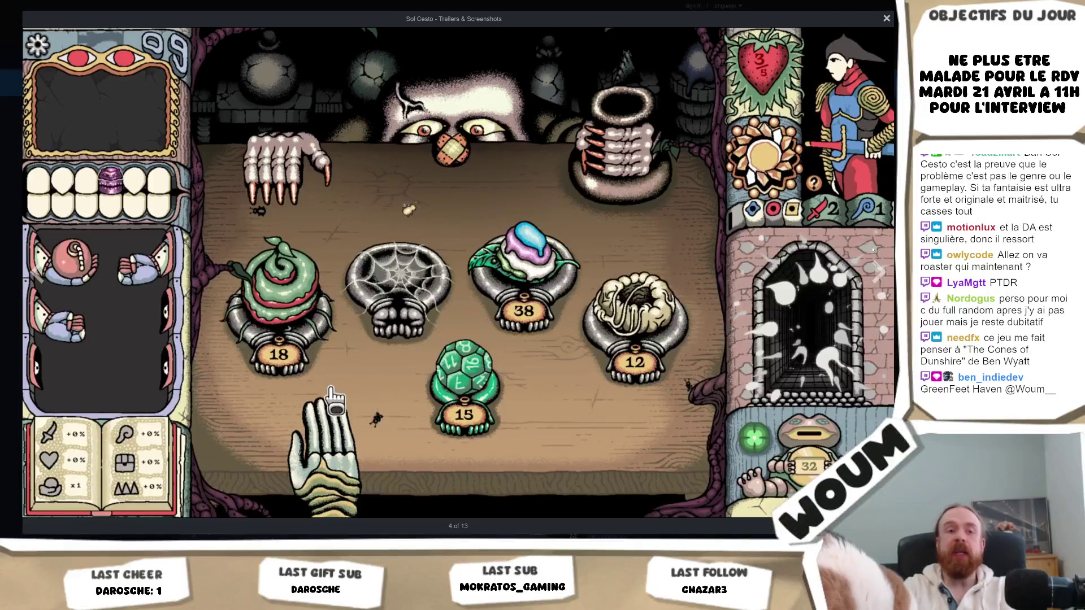
{"action": "key", "text": "Escape"}
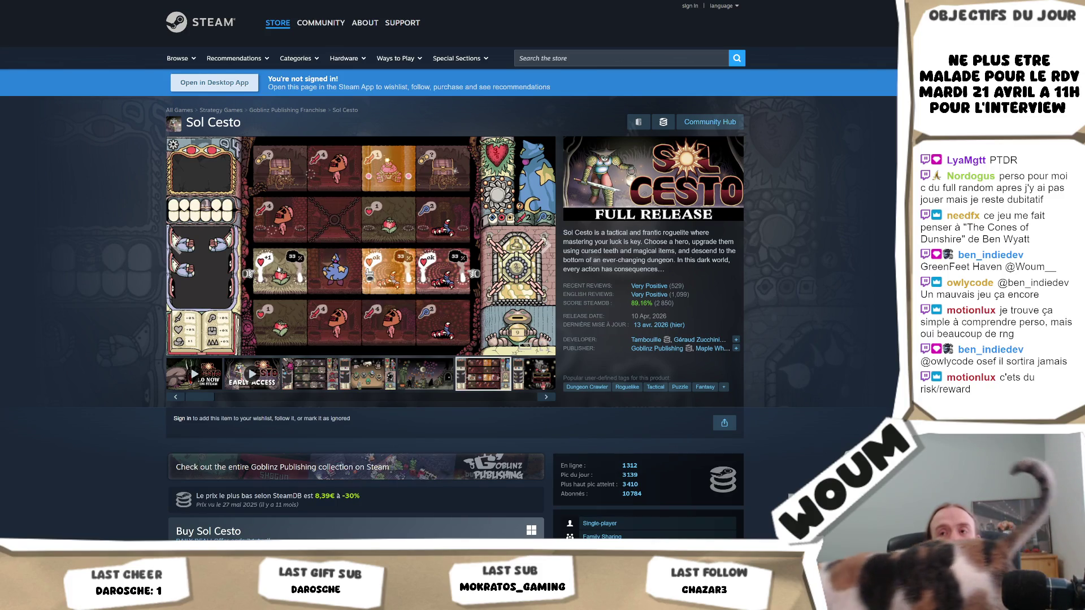
Step: Enlarge the current Sol Cesto screenshot (image 6 of 13) in the viewer, then close it
{"action": "left_click", "coordinate": [388, 240]}
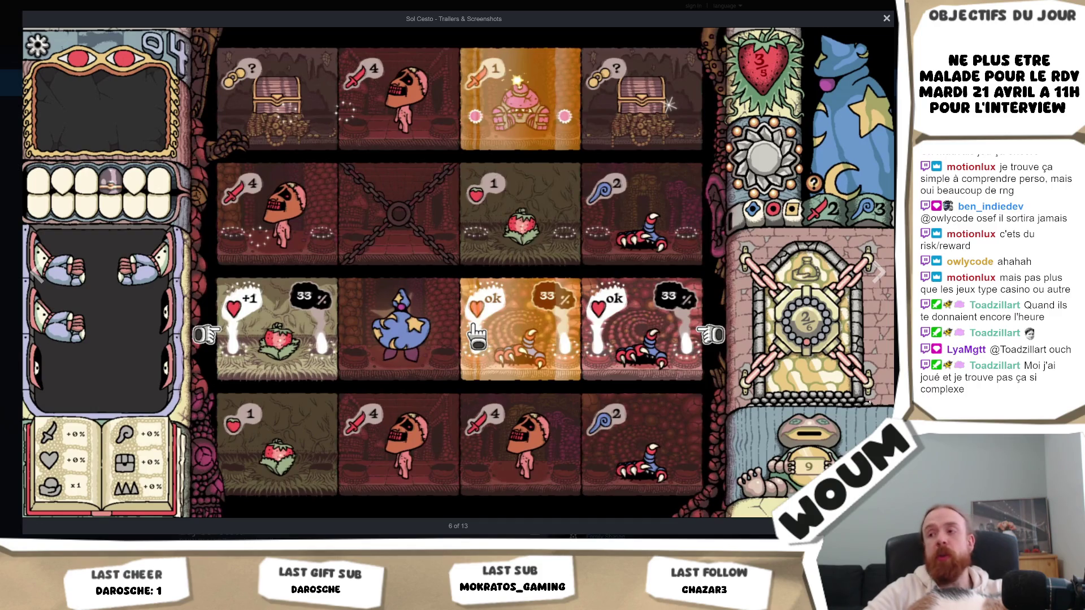
{"action": "key", "text": "Escape"}
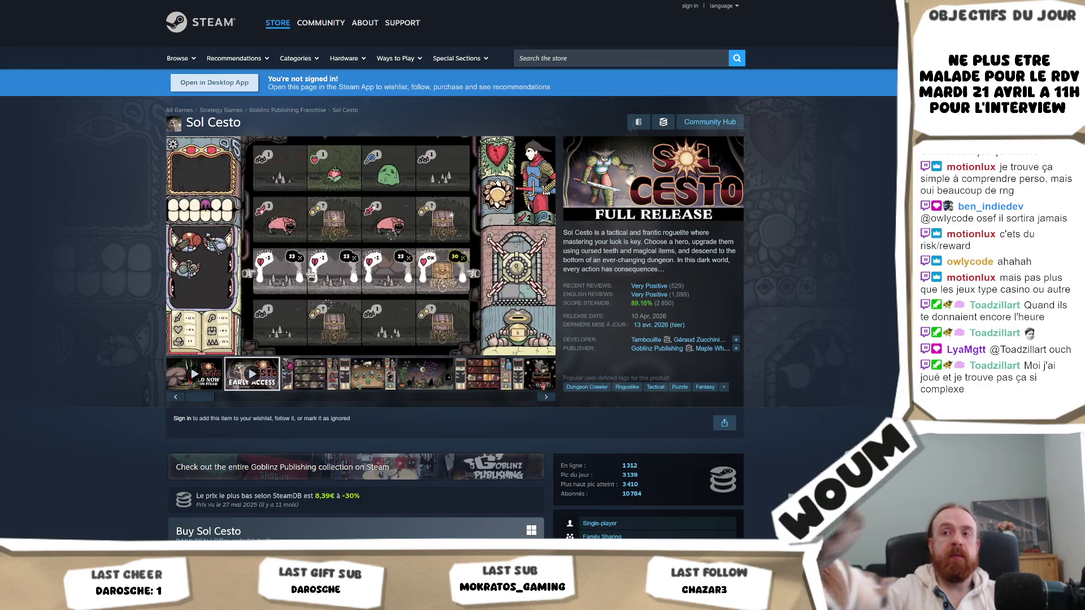
{"action": "mouse_move", "coordinate": [430, 227]}
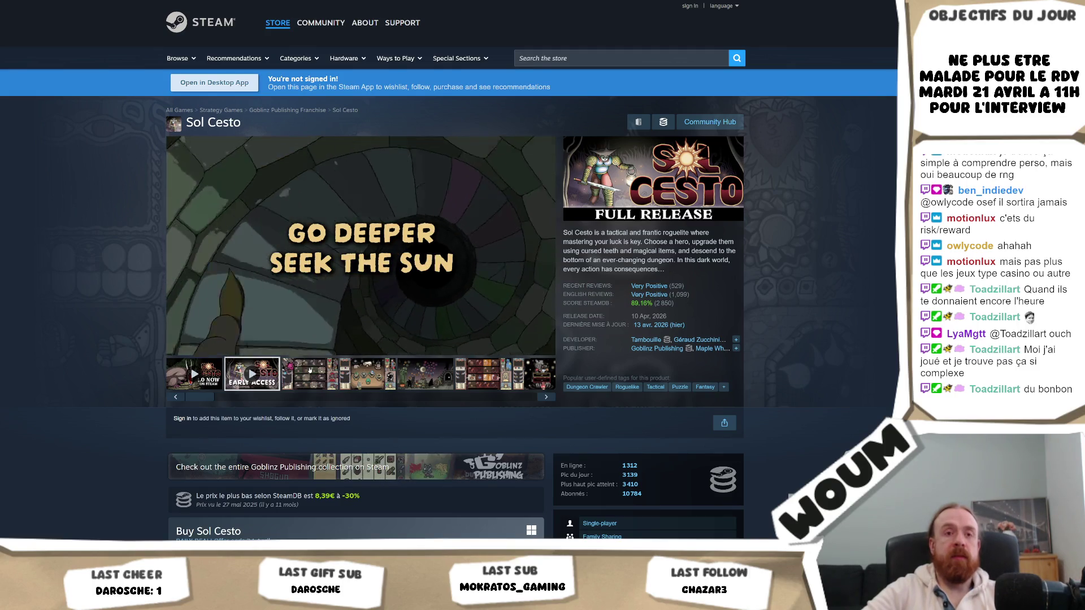
{"action": "left_click", "coordinate": [308, 364]}
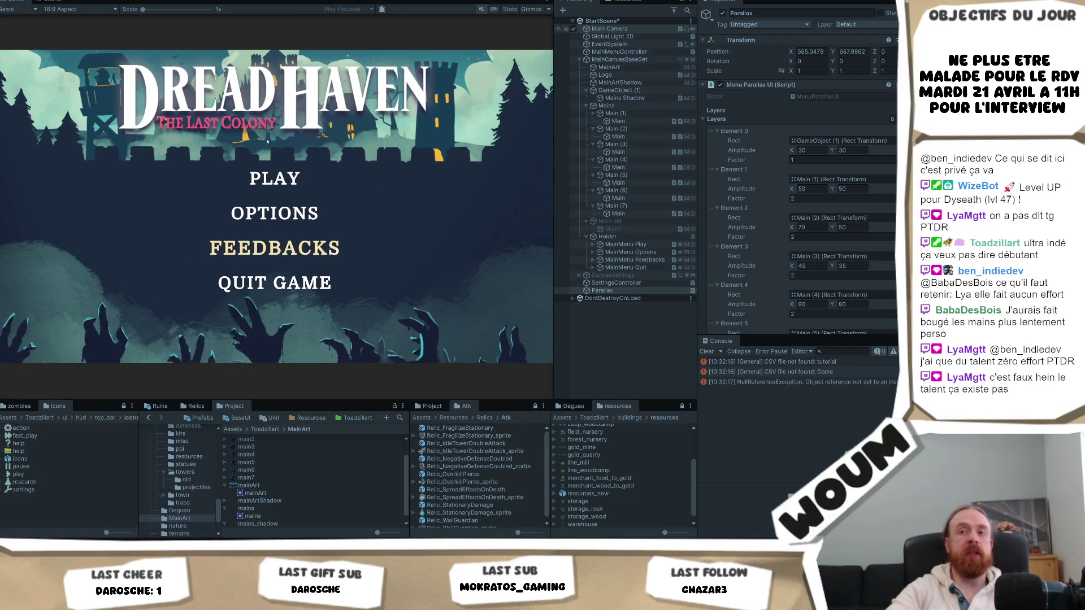
Step: Maximize the Game view and run Play mode to preview the Dread Haven menu parallax
{"action": "right_click", "coordinate": [26, 2]}
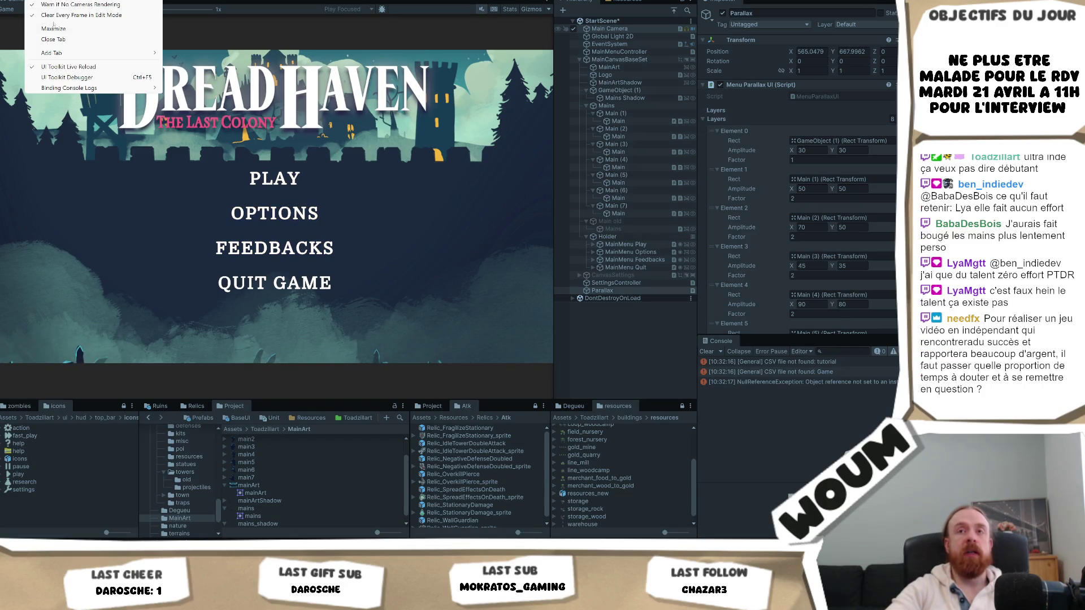
{"action": "left_click", "coordinate": [53, 29]}
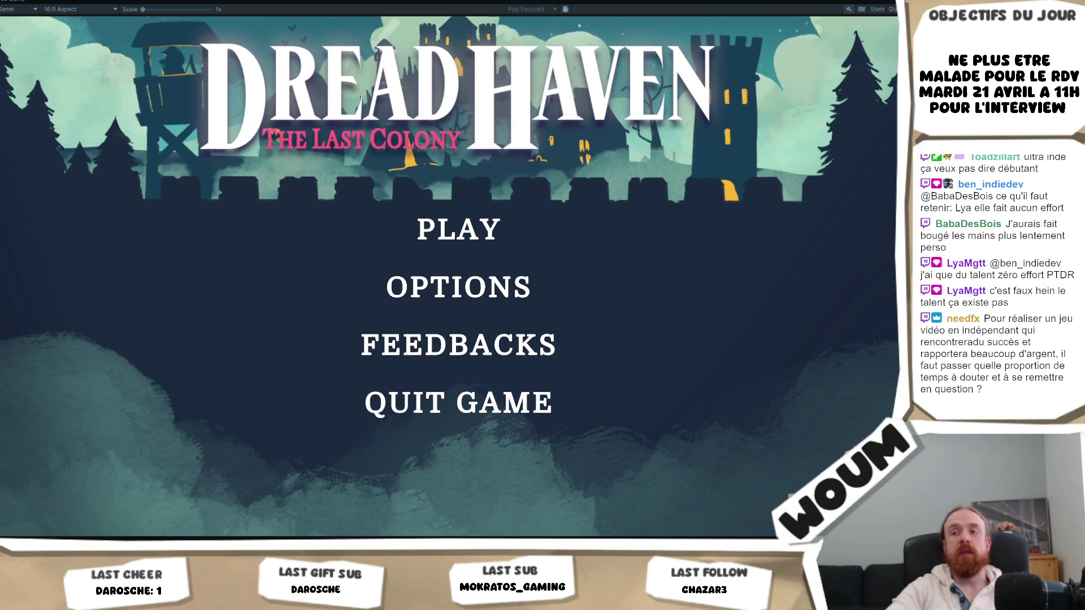
{"action": "key", "text": "ctrl+p"}
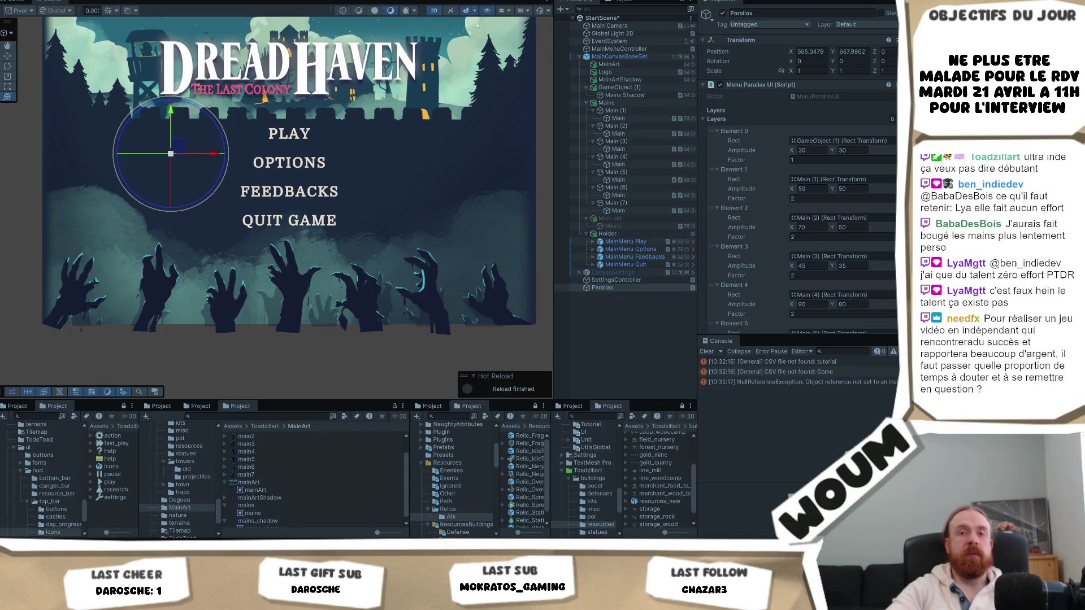
{"action": "key", "text": "ctrl+p"}
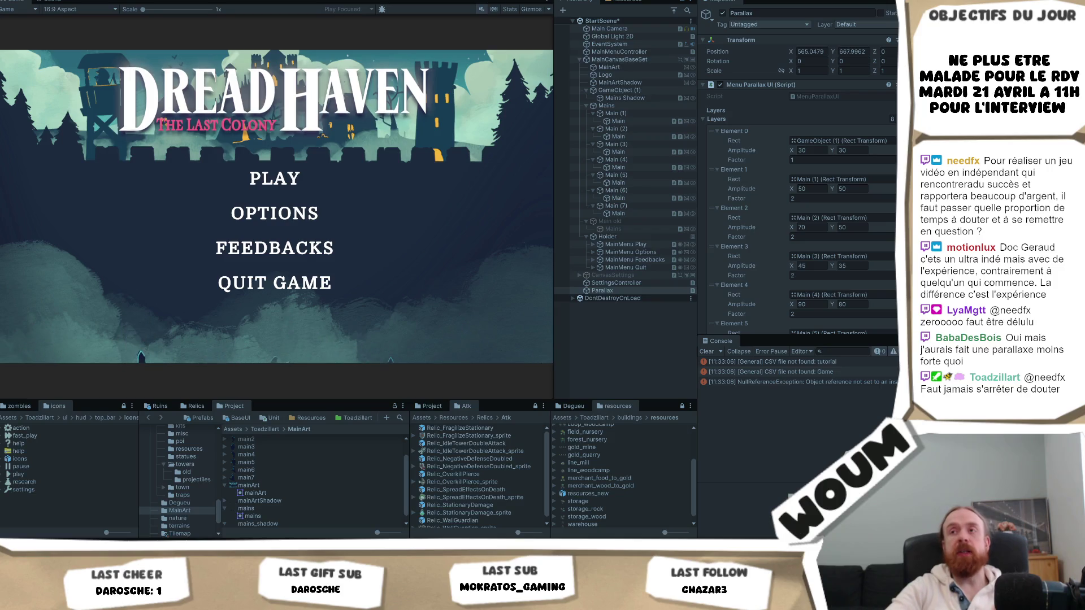
{"action": "key", "text": "ctrl+p"}
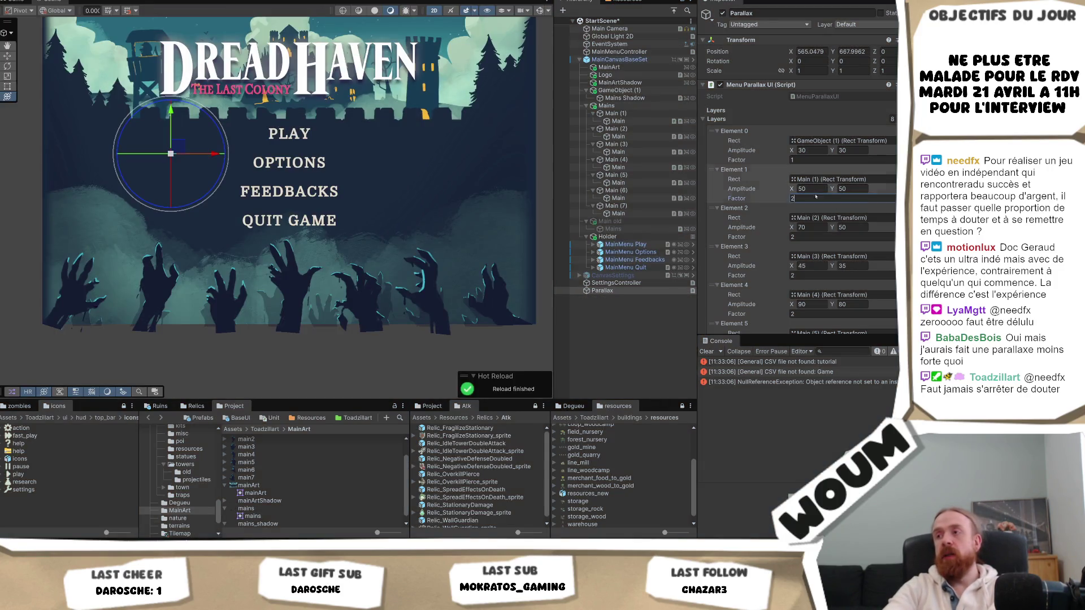
Step: Set the Factor of parallax layers Element 2, 3 and 4 to 1
{"action": "left_click", "coordinate": [813, 237]}
{"action": "type", "text": "1"}
{"action": "left_click", "coordinate": [802, 275]}
{"action": "type", "text": "1"}
{"action": "scroll", "coordinate": [802, 275], "scroll_direction": "down", "scroll_amount": 3}
{"action": "left_click", "coordinate": [808, 236]}
{"action": "type", "text": "1"}
Step: Set the Factor of Elements 5, 6 and 7 to 1 and start Play mode
{"action": "left_click", "coordinate": [811, 274]}
{"action": "type", "text": "1"}
{"action": "left_click", "coordinate": [808, 312]}
{"action": "type", "text": "1"}
{"action": "scroll", "coordinate": [808, 313], "scroll_direction": "down", "scroll_amount": 3}
{"action": "left_click", "coordinate": [808, 273]}
{"action": "type", "text": "1"}
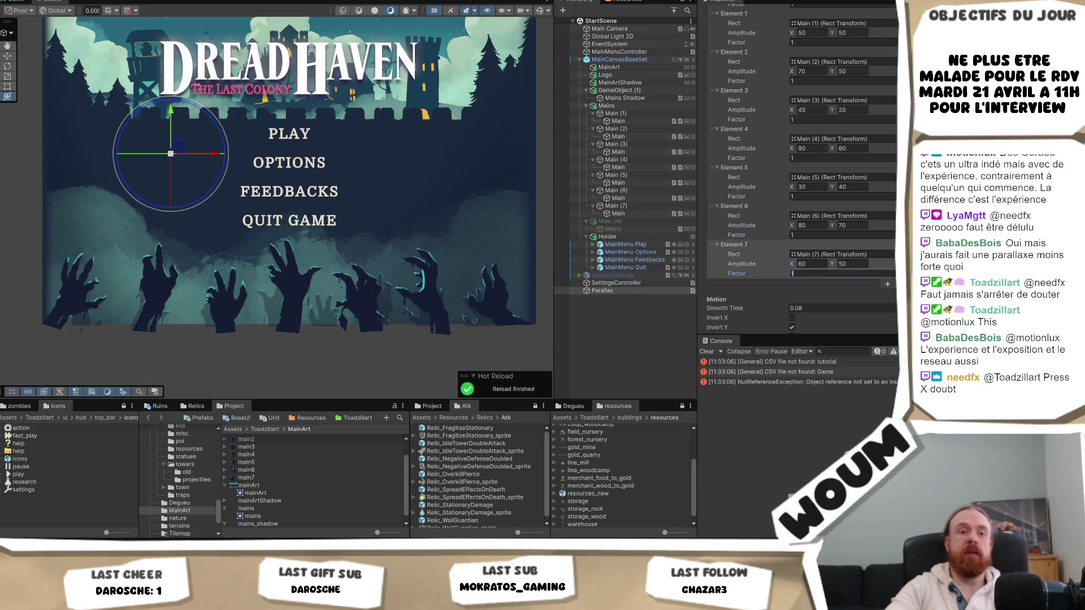
{"action": "key", "text": "ctrl+p"}
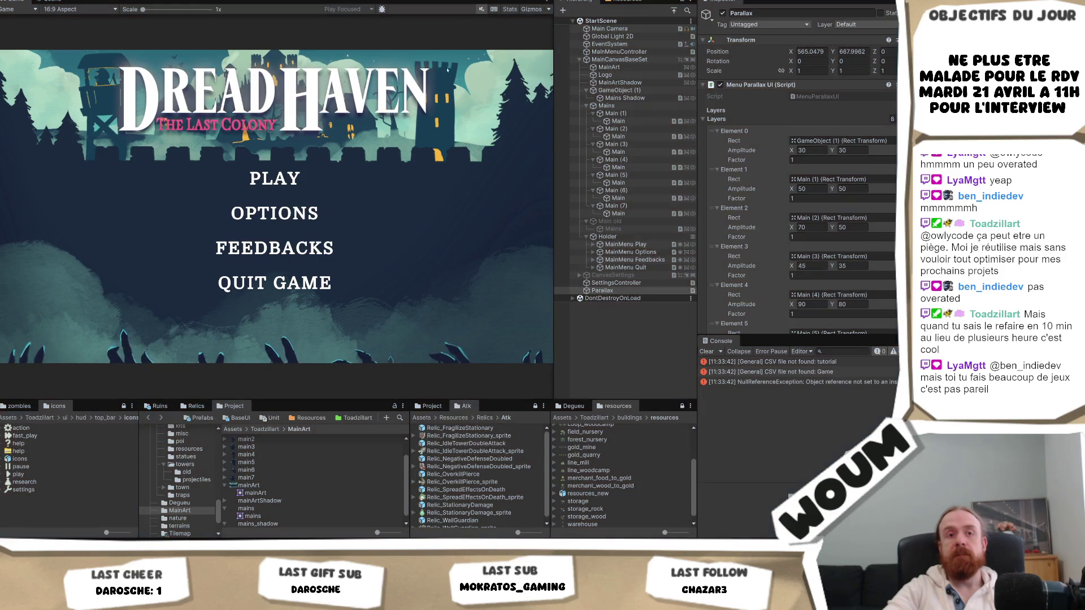
Step: Stop Play mode after testing the menu parallax with every layer Factor at 1
{"action": "key", "text": "ctrl+p"}
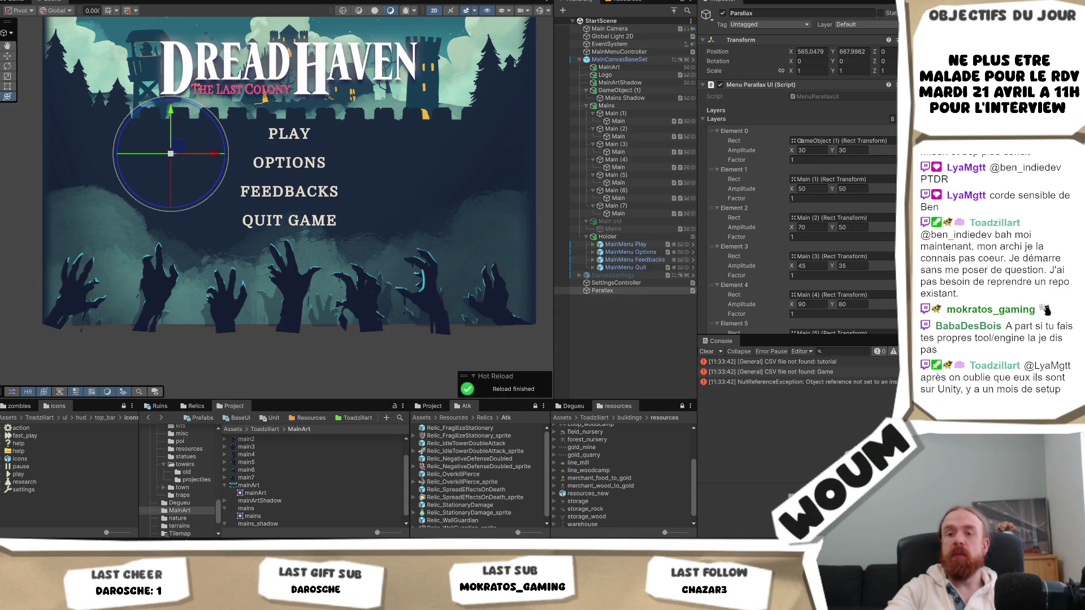
Step: Select the MenuParallaxUI script in the Assets/Scripts/UI folder
{"action": "left_click", "coordinate": [818, 97]}
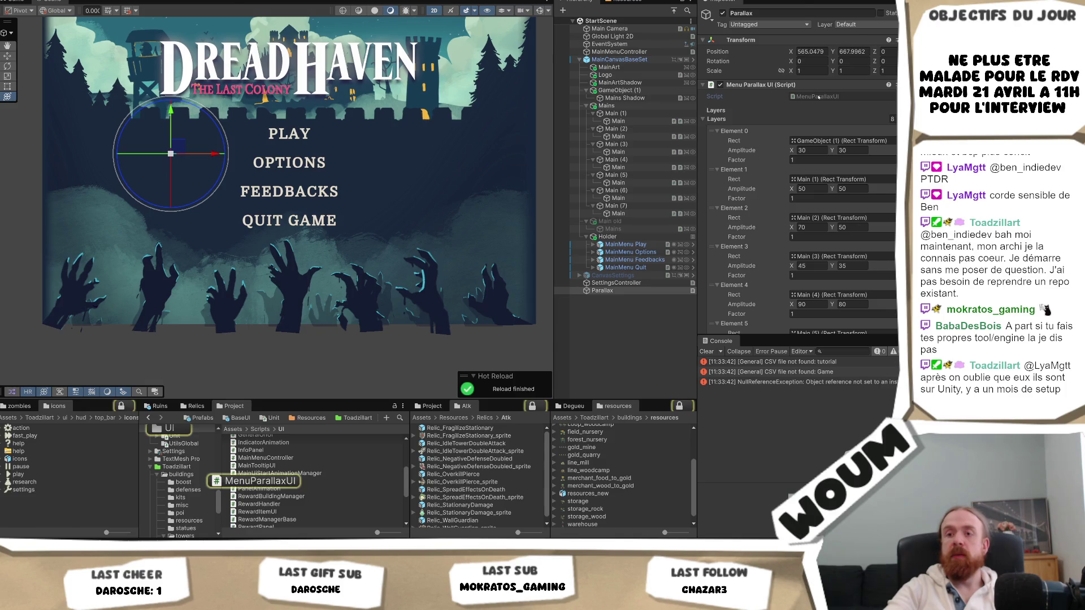
Step: Append /2 to the x and y amplitude offsets in MenuParallaxUI.cs, save, and return to Unity
{"action": "double_click", "coordinate": [818, 97]}
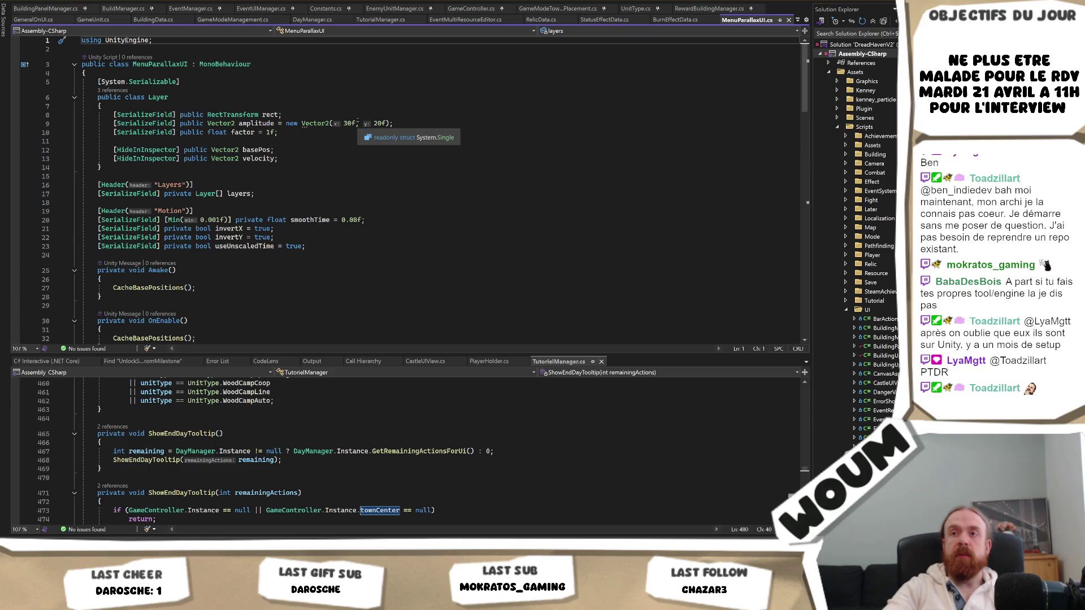
{"action": "left_click", "coordinate": [263, 115]}
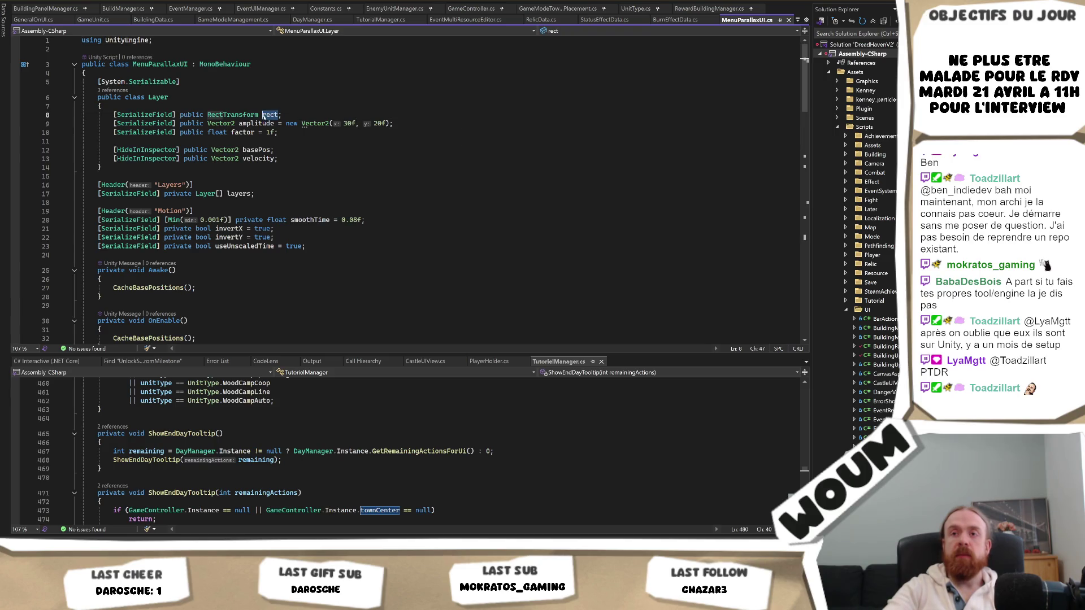
{"action": "left_click", "coordinate": [276, 123]}
{"action": "scroll", "coordinate": [289, 230], "scroll_direction": "down", "scroll_amount": 4}
{"action": "scroll", "coordinate": [289, 229], "scroll_direction": "down", "scroll_amount": 20}
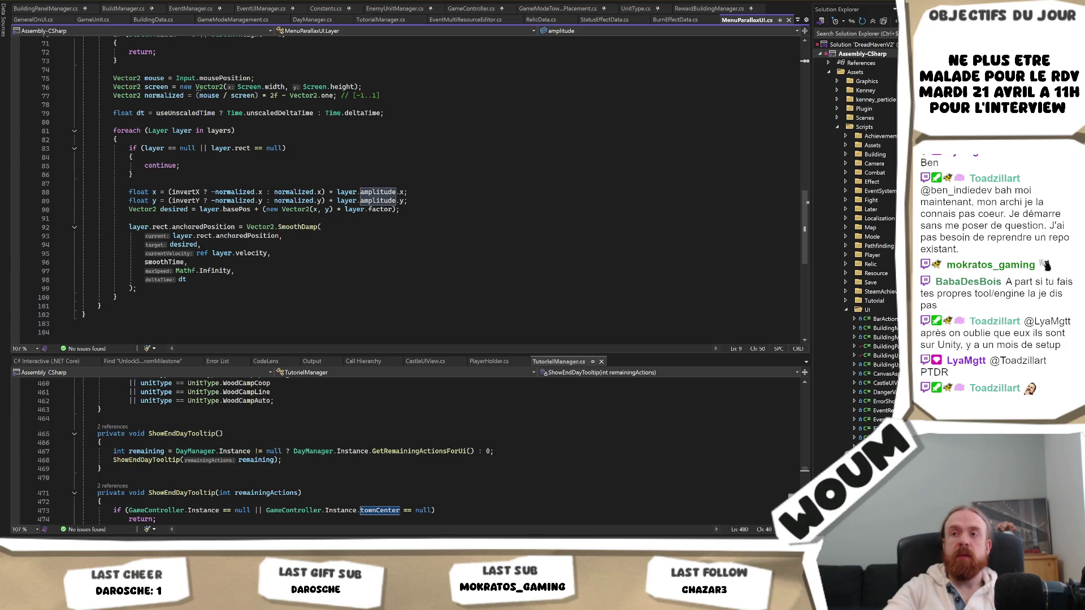
{"action": "left_click", "coordinate": [404, 192]}
{"action": "type", "text": "/2"}
{"action": "key", "text": "Down"}
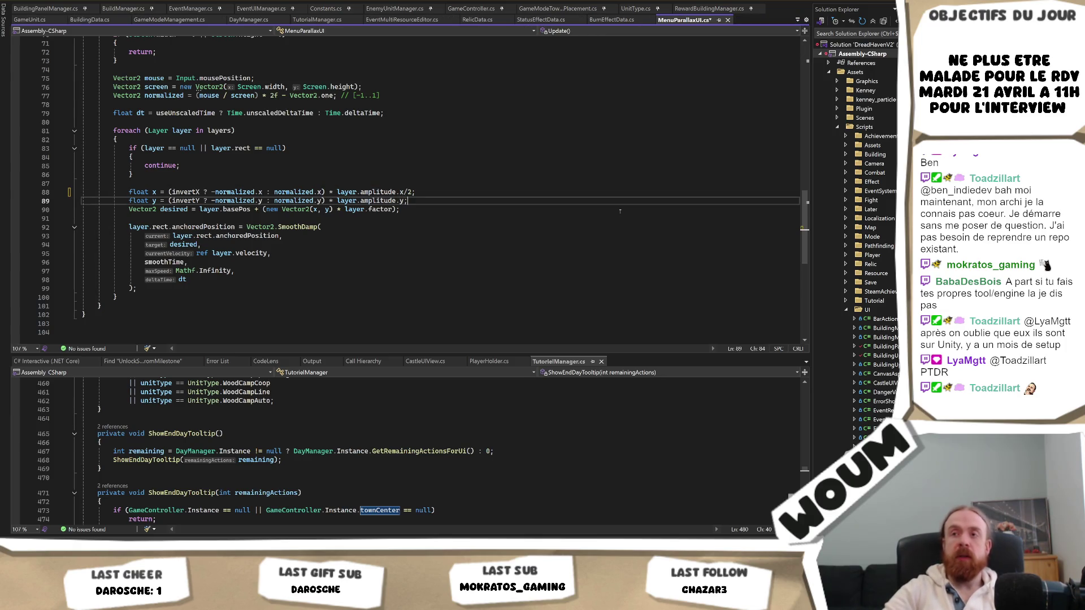
{"action": "type", "text": "/2"}
{"action": "key", "text": "ctrl+s"}
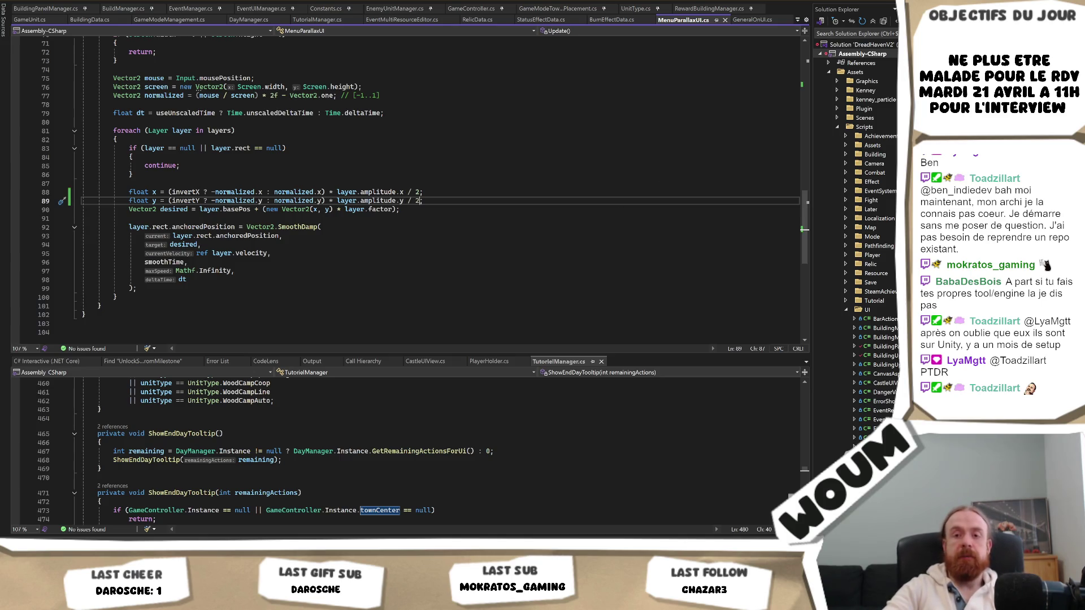
{"action": "key", "text": "alt+Tab"}
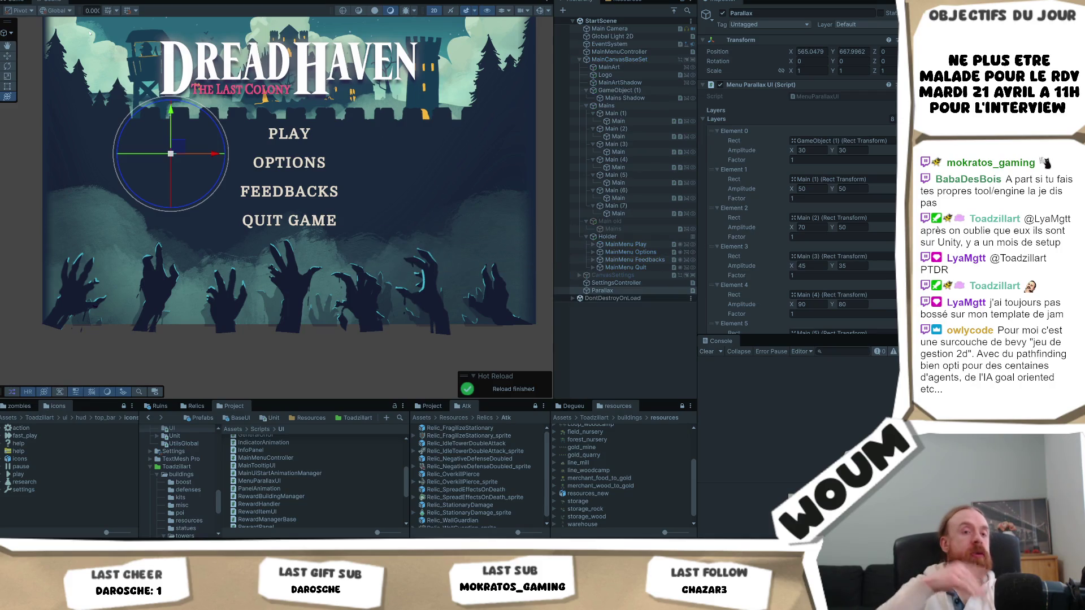
Step: Enter Play mode to test the main menu with the halved parallax amplitude
{"action": "key", "text": "ctrl+p"}
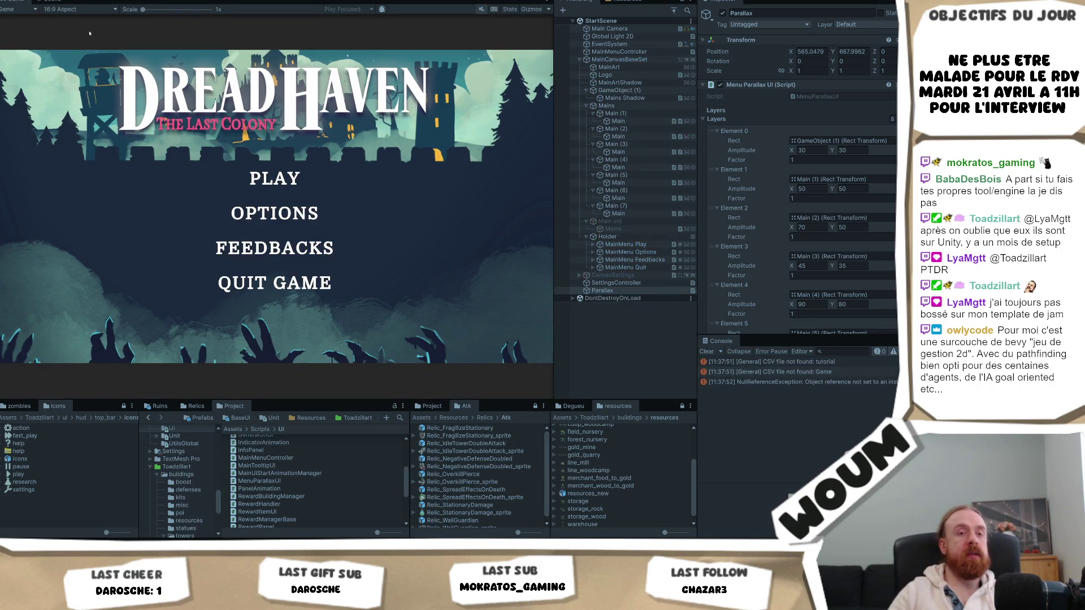